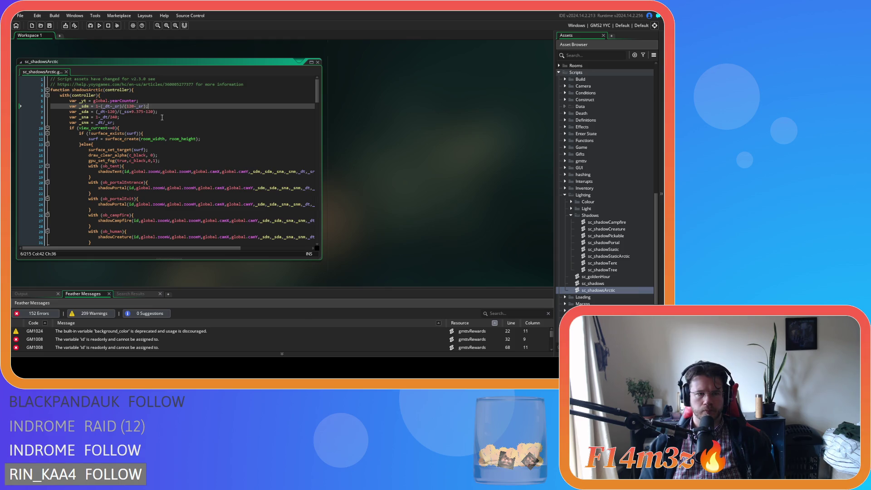
- Reveal the sc_shadowStaticArctic shadow code above sc_shadowsArctic and select the _yt variable on line 5
{"action": "left_click", "coordinate": [161, 101]}
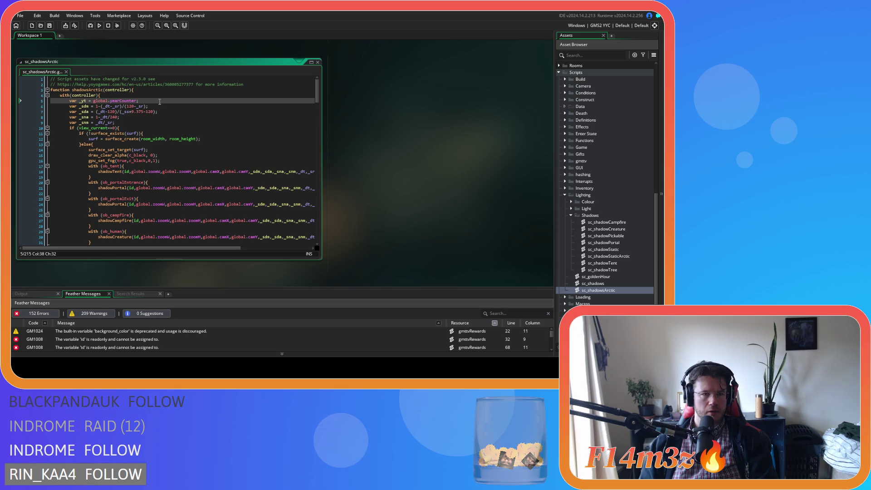
{"action": "scroll", "coordinate": [377, 173], "scroll_direction": "up", "scroll_amount": 3}
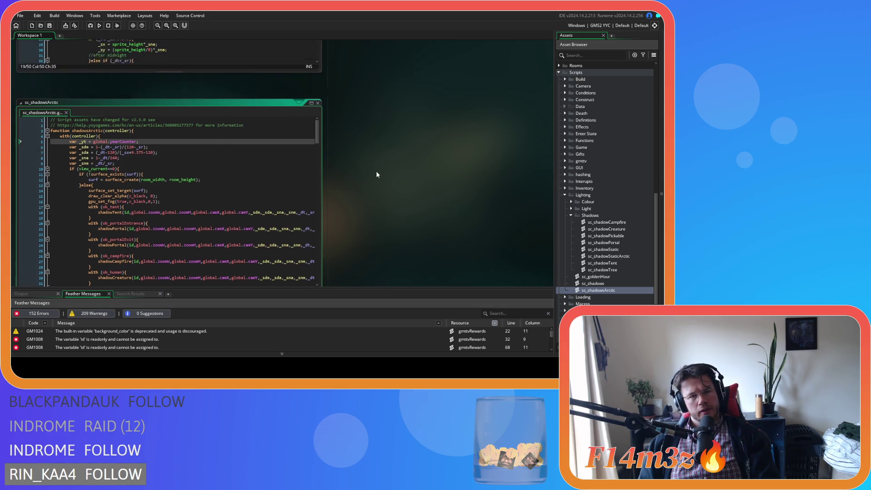
{"action": "scroll", "coordinate": [377, 172], "scroll_direction": "up", "scroll_amount": 2}
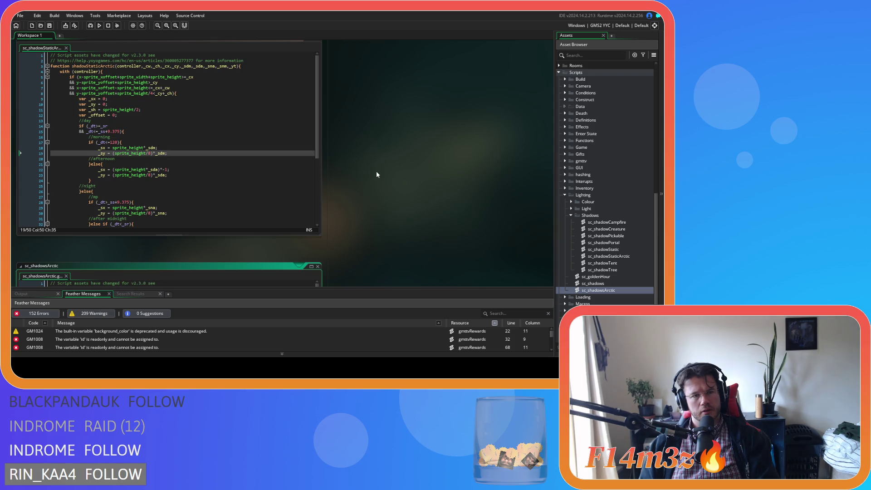
{"action": "scroll", "coordinate": [376, 174], "scroll_direction": "down", "scroll_amount": 2}
{"action": "scroll", "coordinate": [377, 175], "scroll_direction": "up", "scroll_amount": 1}
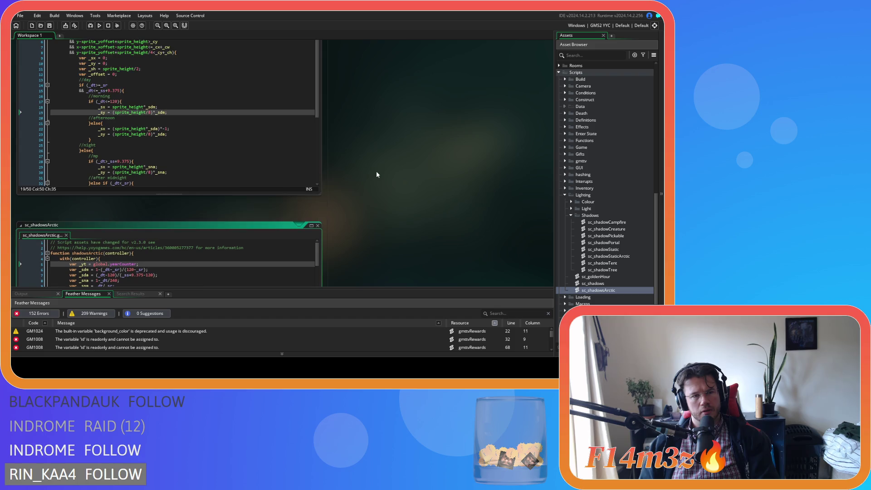
{"action": "scroll", "coordinate": [377, 174], "scroll_direction": "up", "scroll_amount": 1}
{"action": "scroll", "coordinate": [376, 175], "scroll_direction": "down", "scroll_amount": 3}
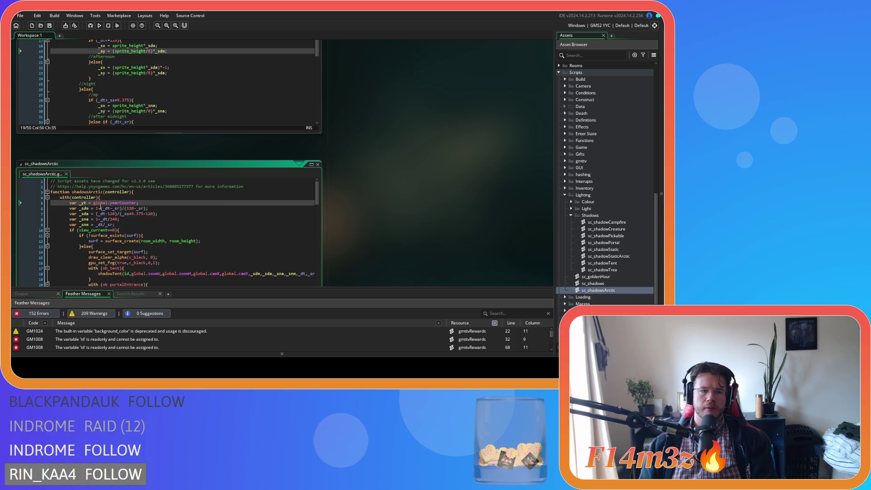
{"action": "double_click", "coordinate": [83, 203]}
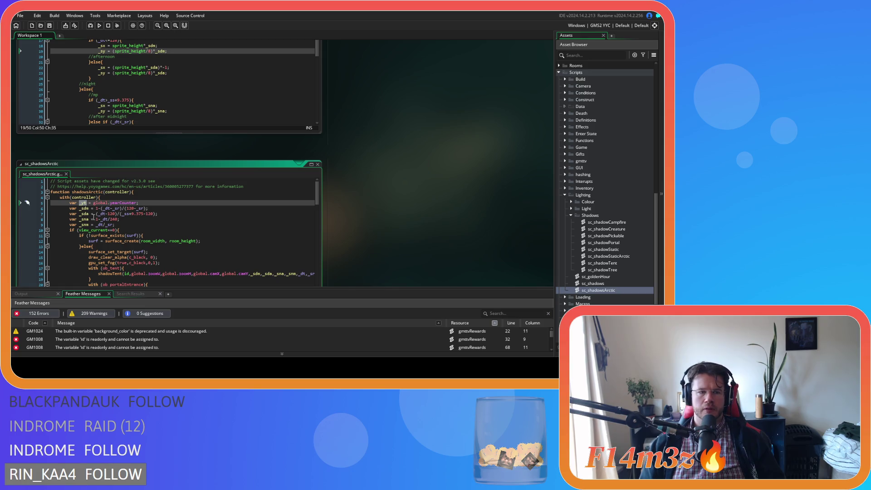
{"action": "left_click", "coordinate": [86, 203]}
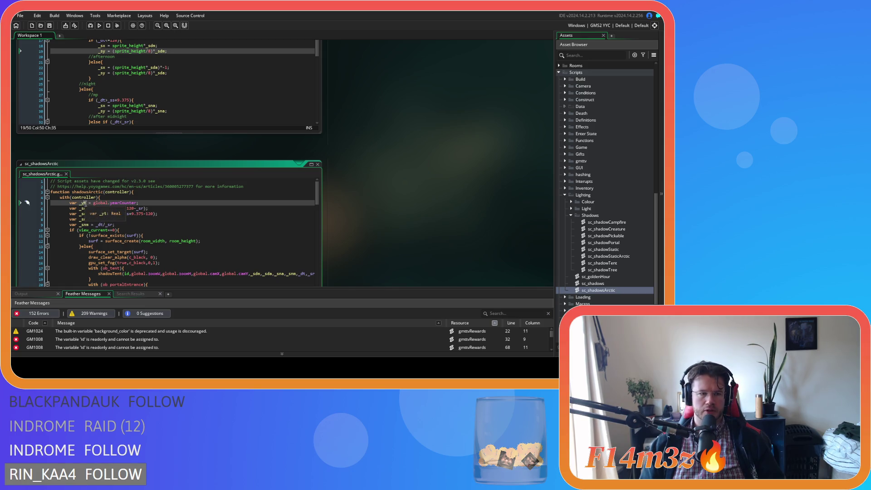
{"action": "key", "text": "BackSpace"}
{"action": "type", "text": "c"}
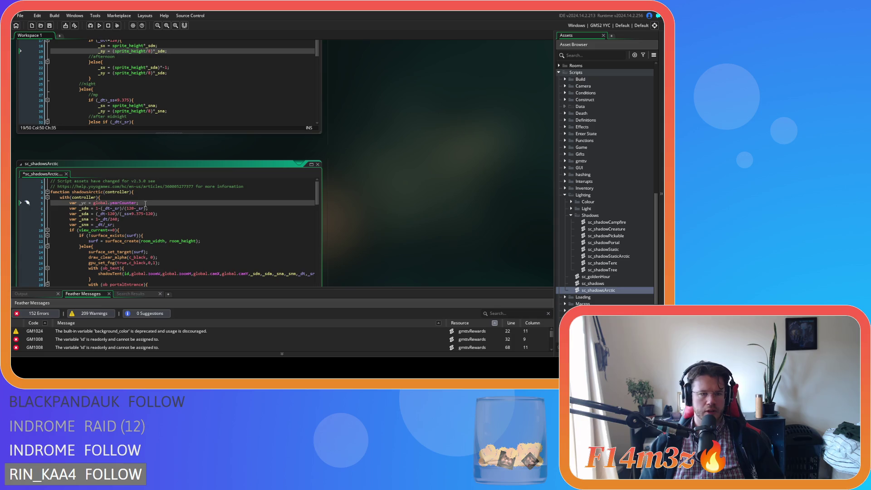
{"action": "key", "text": "ctrl+z"}
{"action": "key", "text": "ctrl+z"}
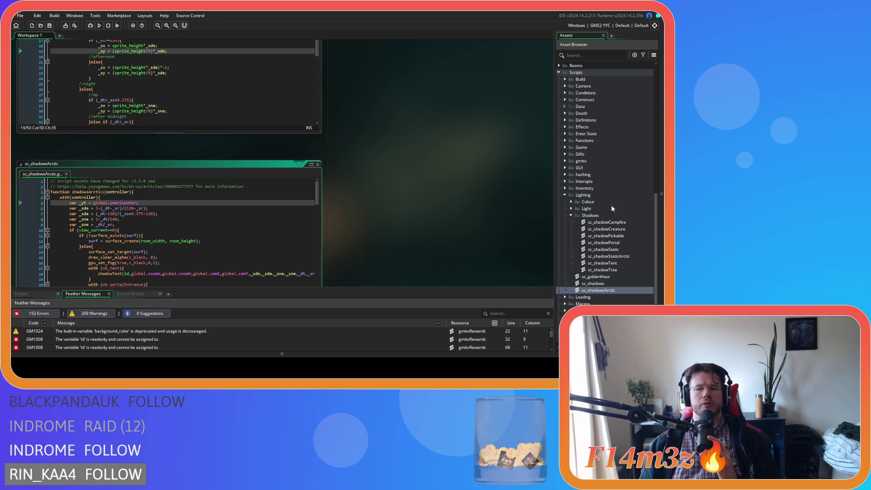
{"action": "scroll", "coordinate": [574, 217], "scroll_direction": "up", "scroll_amount": 5}
{"action": "scroll", "coordinate": [574, 218], "scroll_direction": "up", "scroll_amount": 6}
{"action": "left_click_drag", "start_coordinate": [105, 203], "coordinate": [138, 203]}
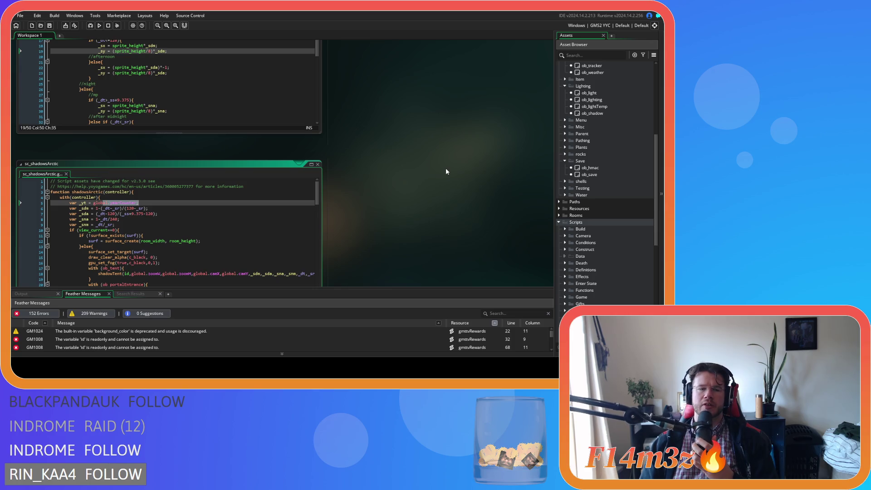
{"action": "scroll", "coordinate": [610, 177], "scroll_direction": "up", "scroll_amount": 12}
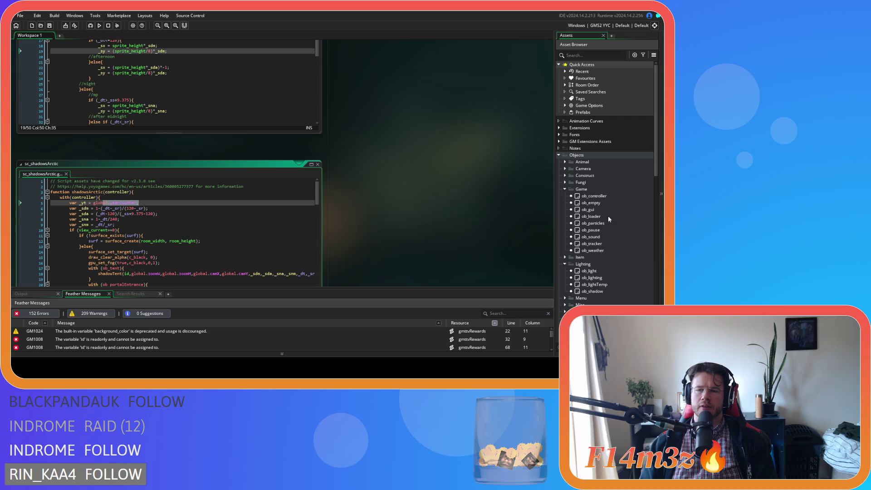
{"action": "scroll", "coordinate": [608, 219], "scroll_direction": "down", "scroll_amount": 3}
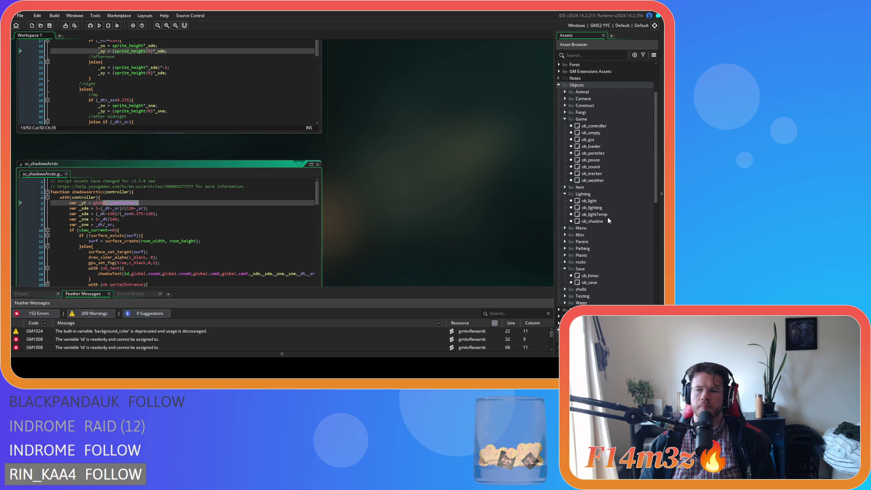
- Open ob_lighting's Create code and review its global.dayLength and global.dayCounter variable lines
{"action": "double_click", "coordinate": [609, 208]}
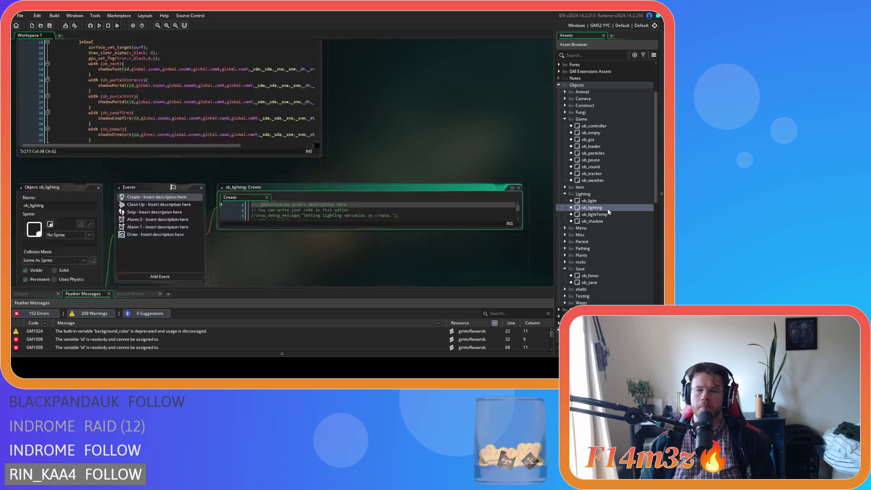
{"action": "left_click", "coordinate": [399, 155]}
{"action": "scroll", "coordinate": [399, 156], "scroll_direction": "down", "scroll_amount": 2}
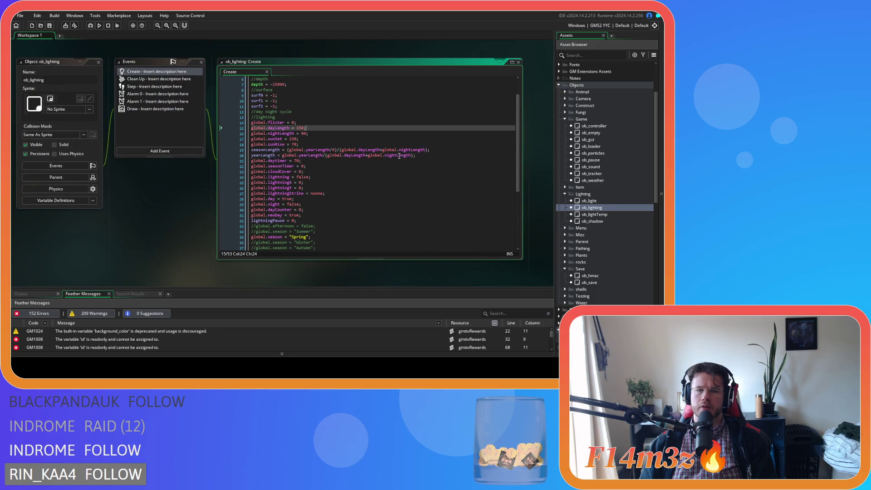
{"action": "left_click", "coordinate": [389, 162]}
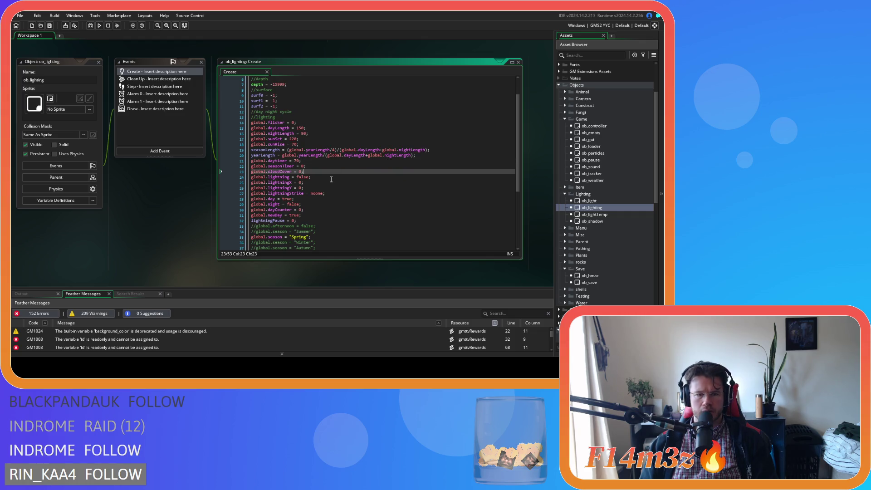
{"action": "left_click", "coordinate": [315, 208]}
{"action": "scroll", "coordinate": [315, 208], "scroll_direction": "down", "scroll_amount": 3}
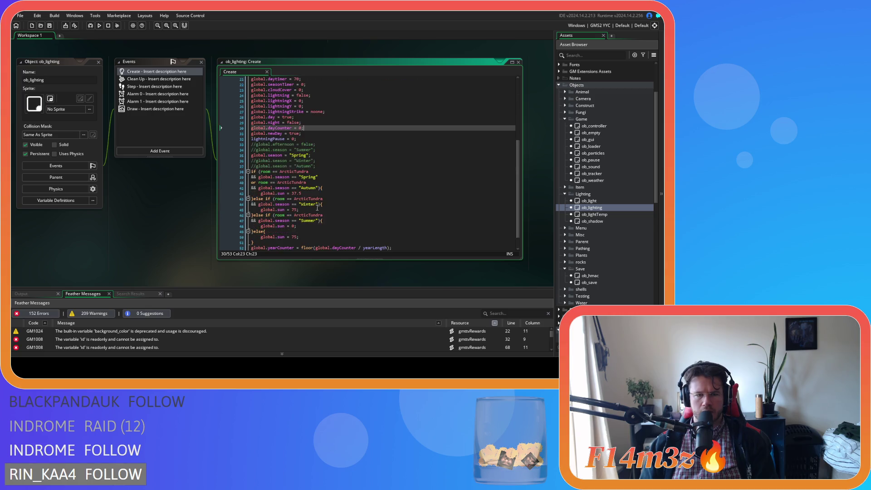
{"action": "scroll", "coordinate": [317, 208], "scroll_direction": "up", "scroll_amount": 4}
{"action": "scroll", "coordinate": [317, 208], "scroll_direction": "up", "scroll_amount": 1}
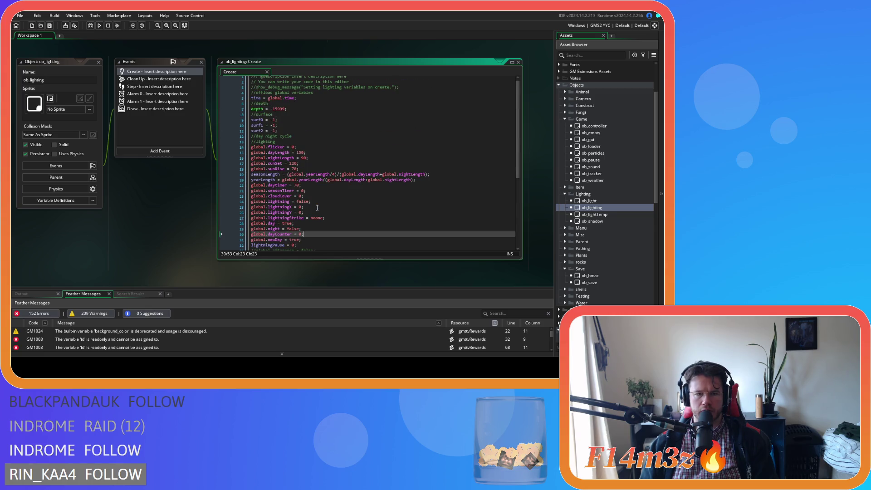
{"action": "scroll", "coordinate": [318, 208], "scroll_direction": "up", "scroll_amount": 1}
{"action": "scroll", "coordinate": [317, 208], "scroll_direction": "down", "scroll_amount": 2}
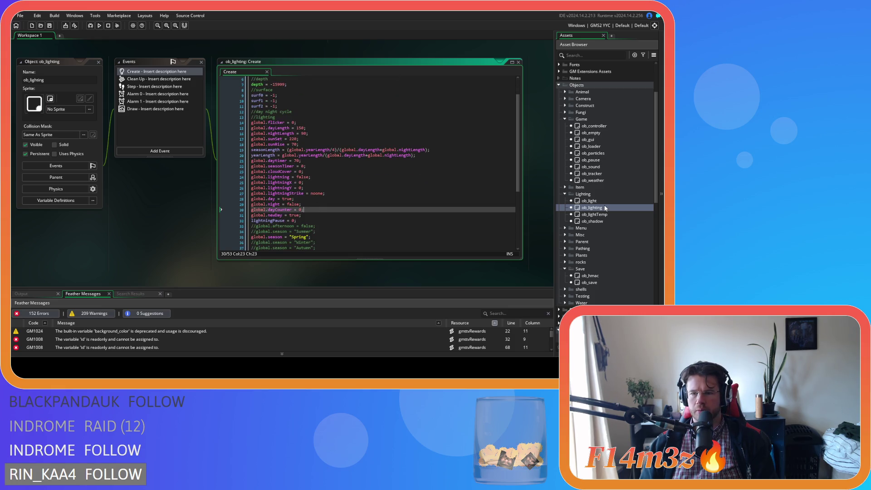
- Inspect the global.time assignment in ob_tracker's Create event, then close ob_tracker
{"action": "double_click", "coordinate": [606, 173]}
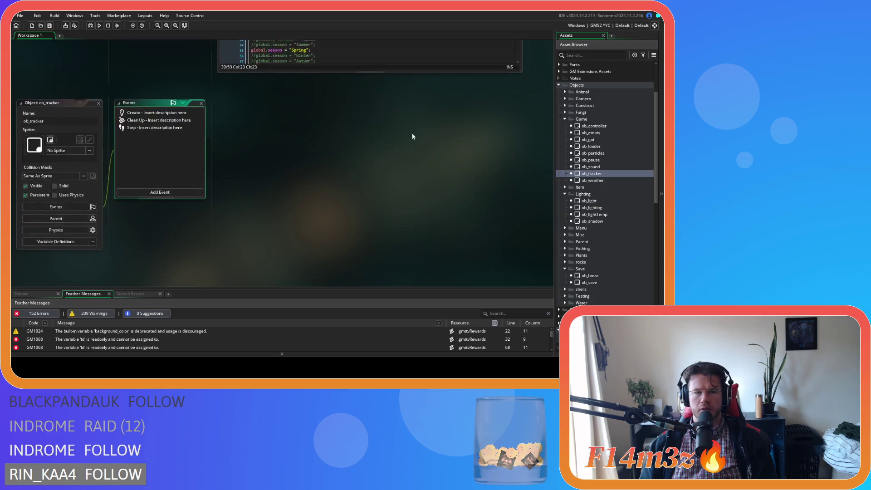
{"action": "left_click", "coordinate": [154, 98]}
{"action": "left_click", "coordinate": [297, 148]}
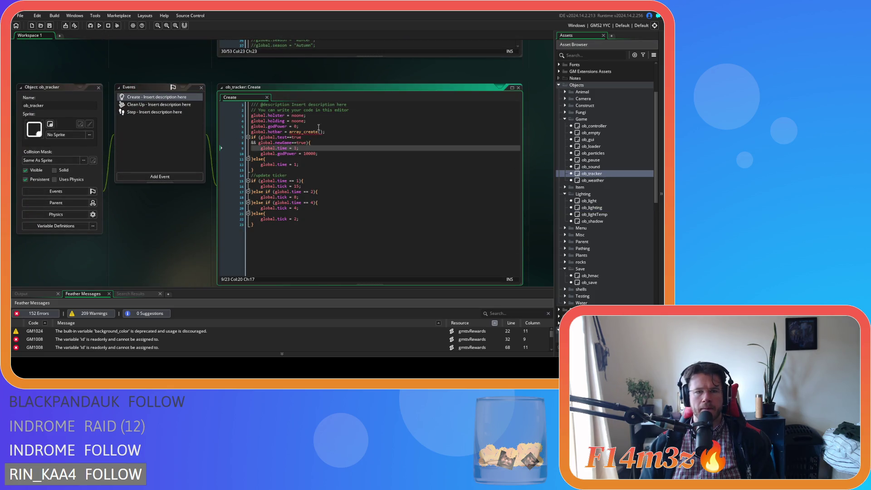
{"action": "mouse_move", "coordinate": [319, 132]}
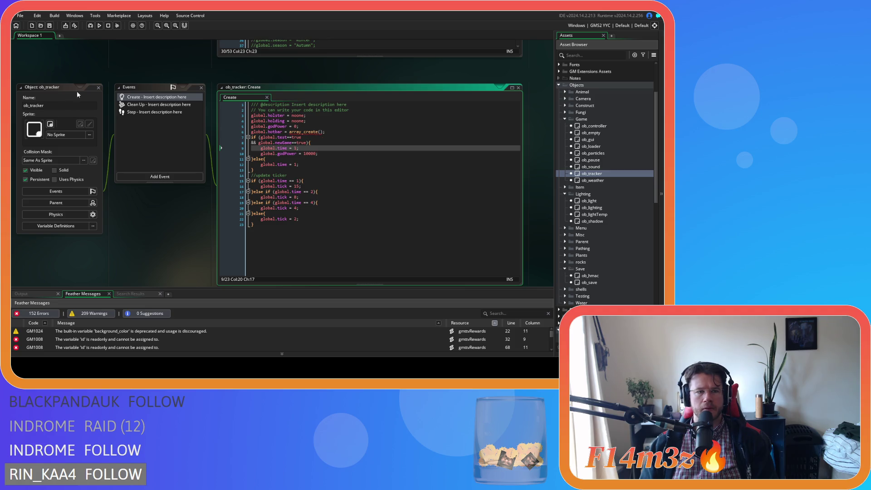
{"action": "left_click", "coordinate": [99, 87]}
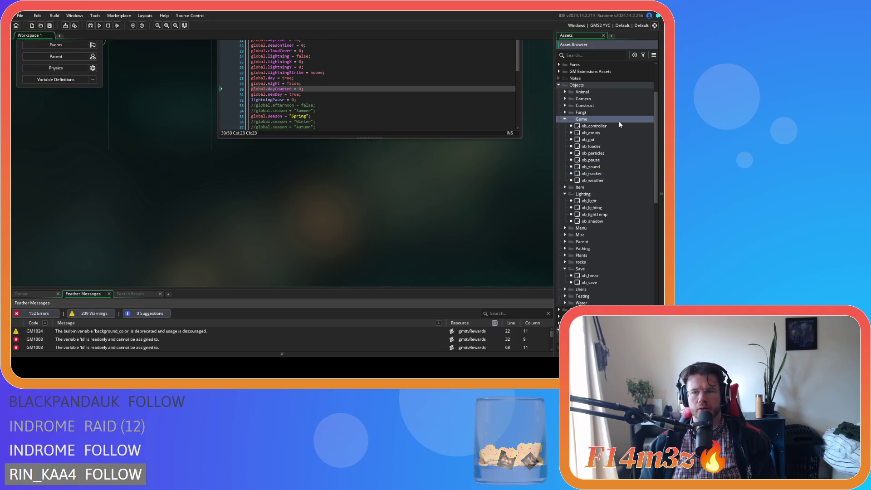
- Open ob_controller's Create event and search its code for 'yearCount'
{"action": "left_click", "coordinate": [566, 118]}
{"action": "left_click", "coordinate": [565, 119]}
{"action": "double_click", "coordinate": [592, 126]}
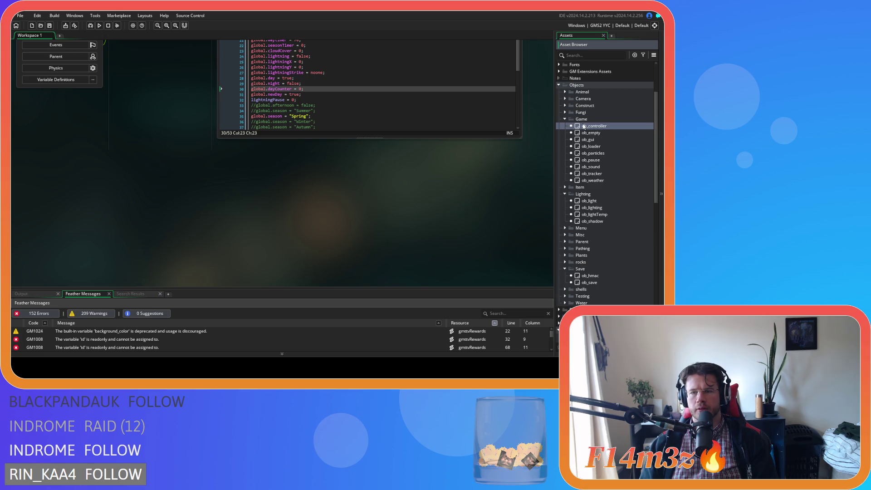
{"action": "left_click", "coordinate": [154, 179]}
{"action": "key", "text": "ctrl+f"}
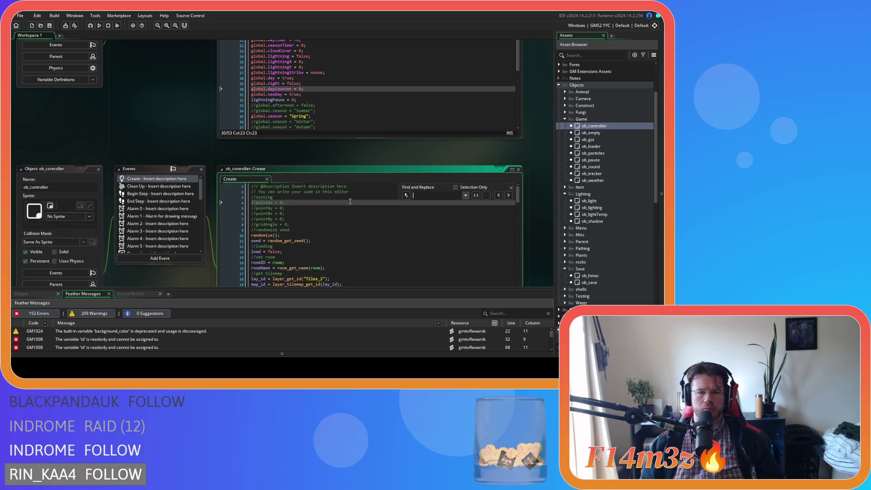
{"action": "type", "text": "yearCount"}
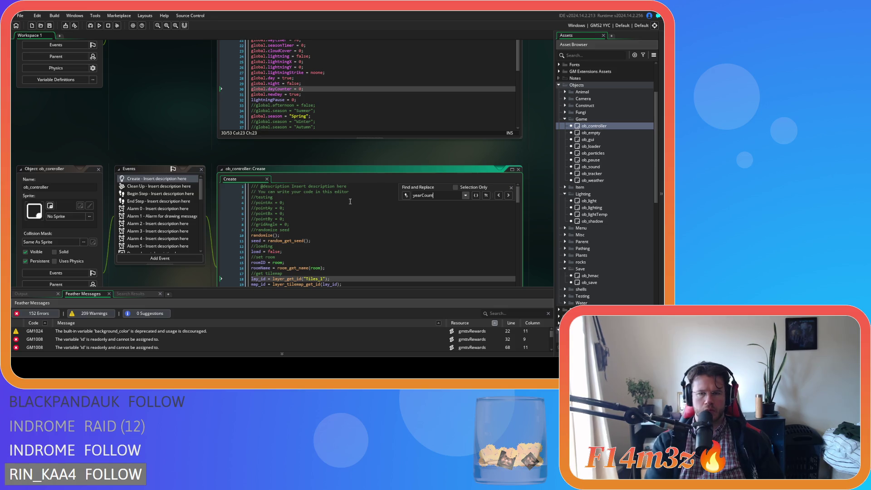
- Search ob_lighting's Create code for 'year' and go to the yearCounter calculation on line 52
{"action": "left_click", "coordinate": [511, 106]}
{"action": "scroll", "coordinate": [193, 172], "scroll_direction": "up", "scroll_amount": 3}
{"action": "scroll", "coordinate": [192, 172], "scroll_direction": "up", "scroll_amount": 2}
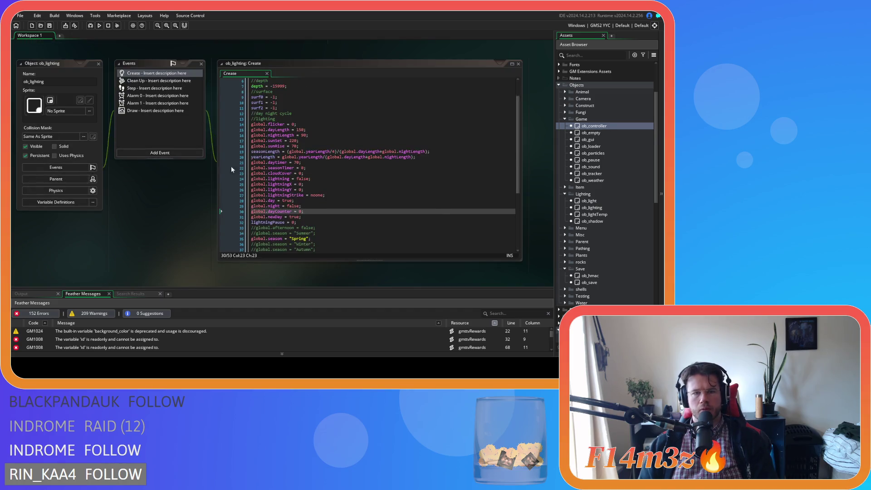
{"action": "left_click", "coordinate": [317, 144]}
{"action": "left_click", "coordinate": [349, 170]}
{"action": "key", "text": "ctrl+f"}
{"action": "type", "text": "year"}
{"action": "left_click", "coordinate": [320, 233]}
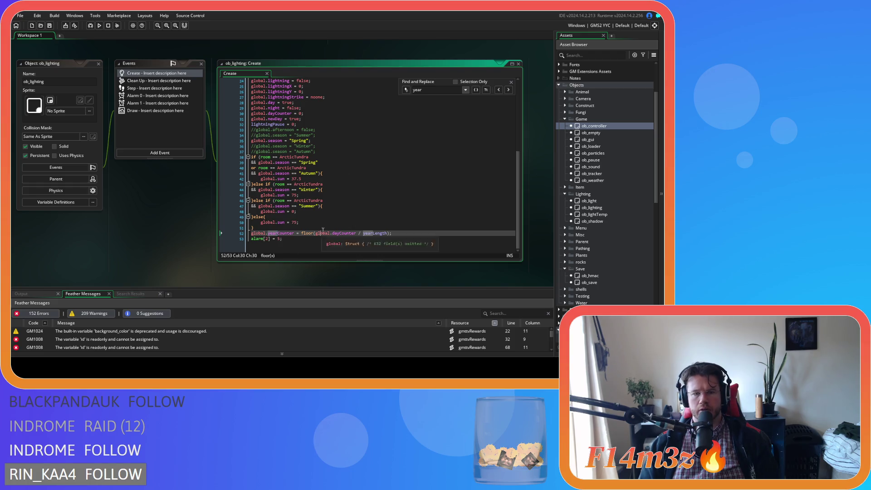
{"action": "left_click", "coordinate": [511, 84]}
{"action": "left_click", "coordinate": [361, 226]}
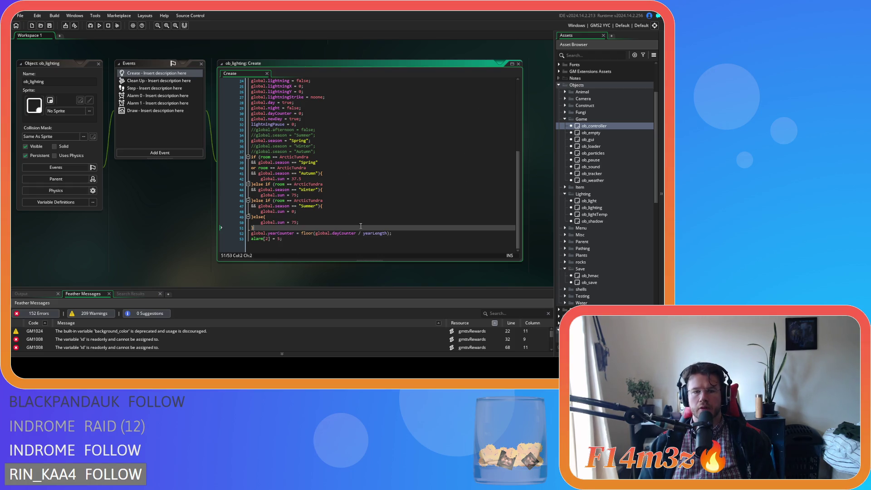
{"action": "left_click", "coordinate": [323, 233]}
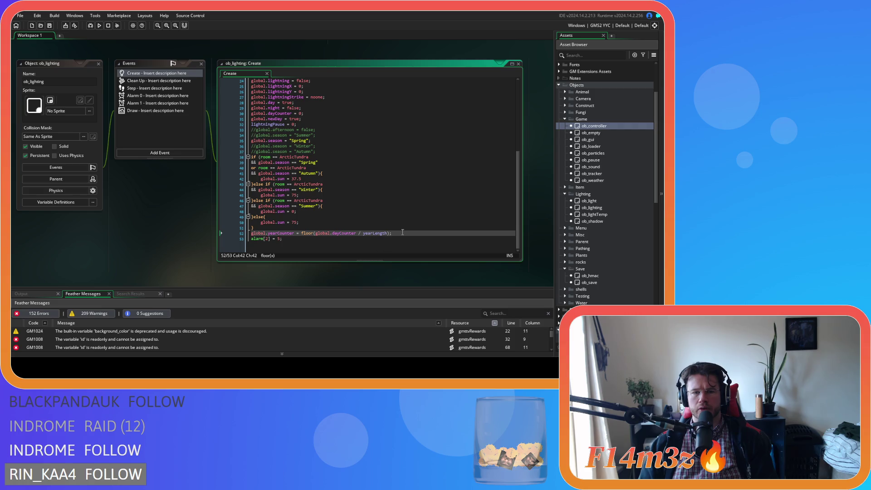
{"action": "left_click", "coordinate": [410, 231]}
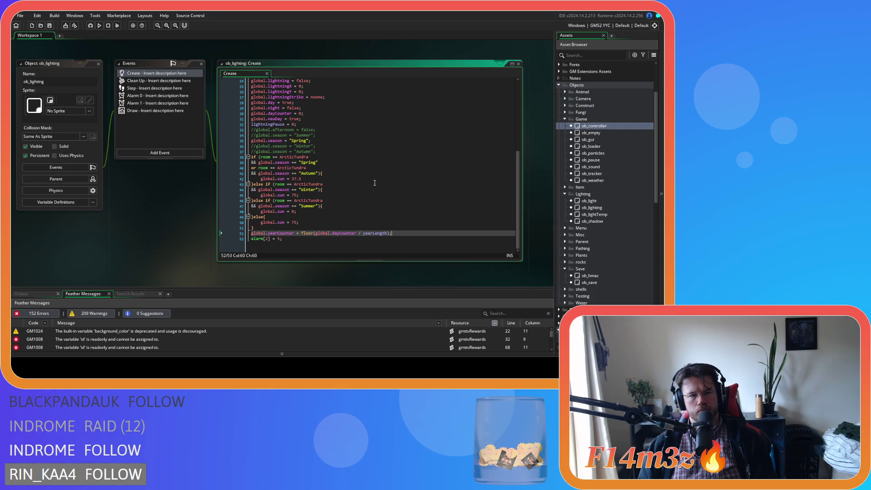
- Open ob_lighting's Step event and place the caret on its yearCounter update line
{"action": "scroll", "coordinate": [375, 183], "scroll_direction": "up", "scroll_amount": 3}
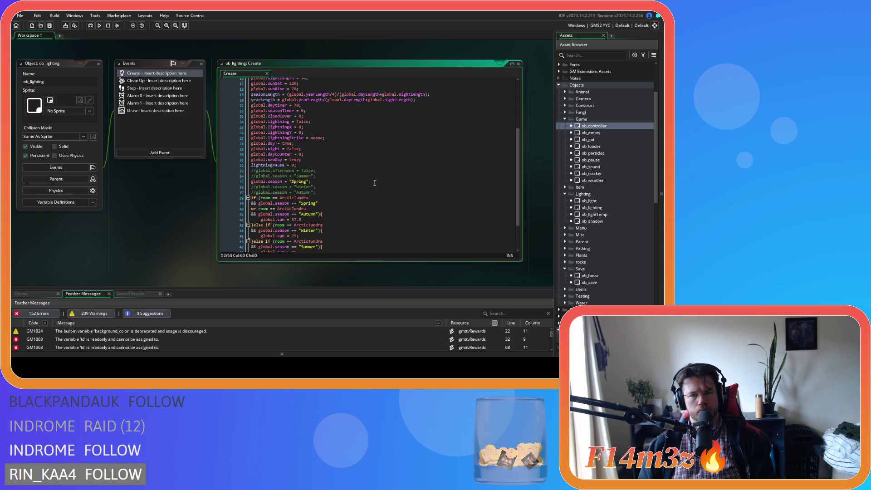
{"action": "scroll", "coordinate": [375, 182], "scroll_direction": "down", "scroll_amount": 3}
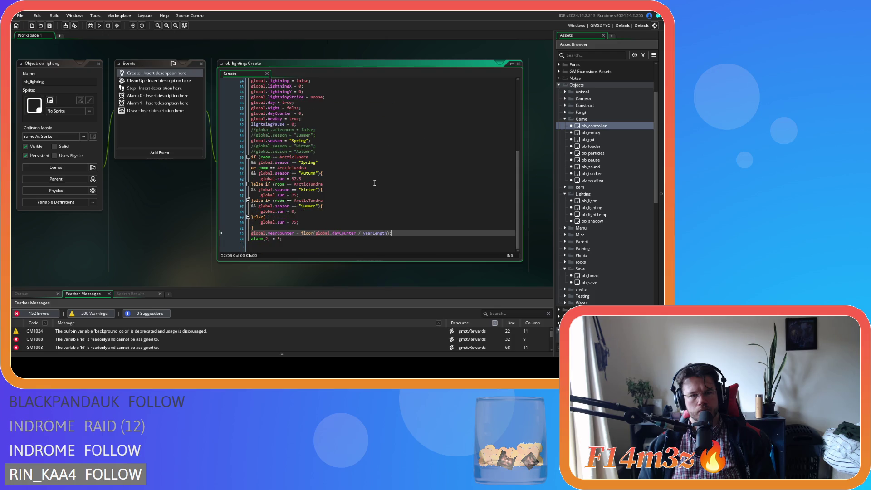
{"action": "scroll", "coordinate": [375, 183], "scroll_direction": "up", "scroll_amount": 6}
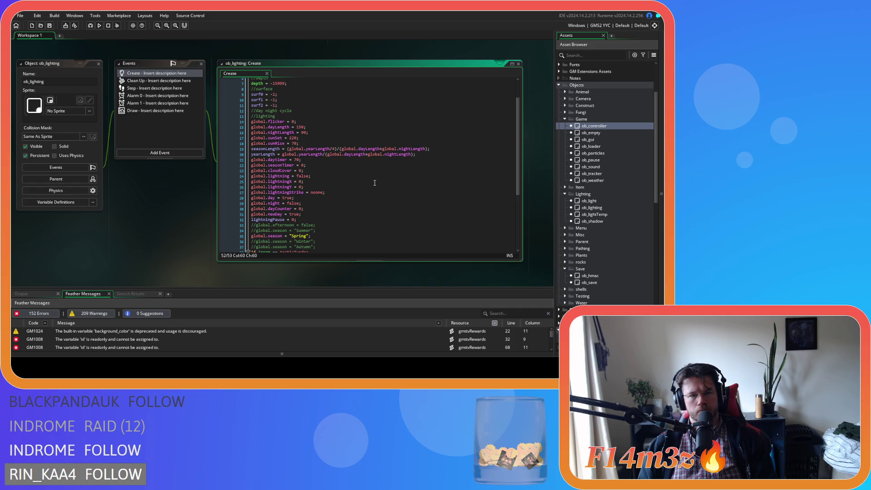
{"action": "scroll", "coordinate": [375, 183], "scroll_direction": "down", "scroll_amount": 6}
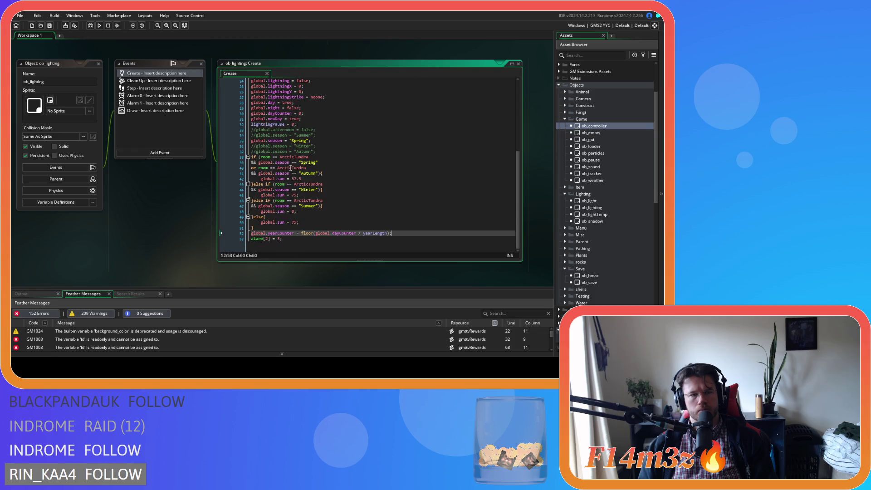
{"action": "left_click", "coordinate": [138, 89]}
{"action": "double_click", "coordinate": [139, 88]}
{"action": "left_click_drag", "start_coordinate": [517, 91], "coordinate": [529, 241]}
{"action": "left_click", "coordinate": [499, 233]}
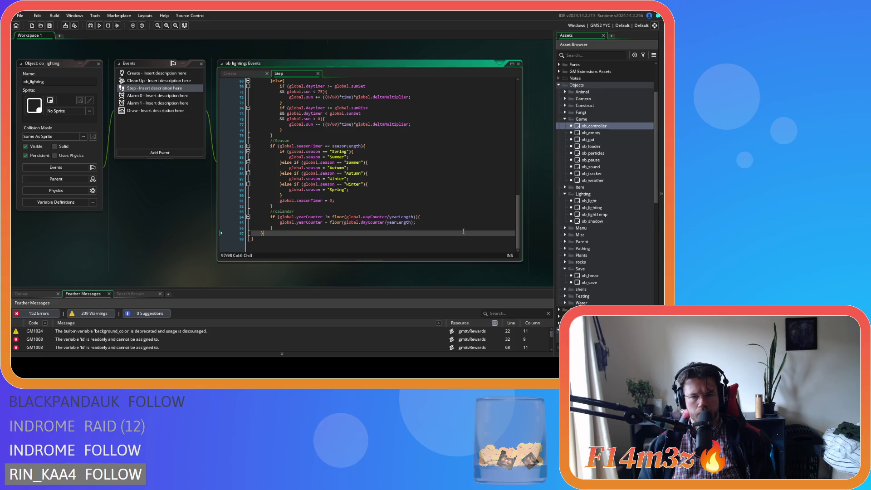
- Return from the Step yearCounter line to ob_lighting's Create code, scrolled up to yearLength
{"action": "left_click", "coordinate": [478, 222]}
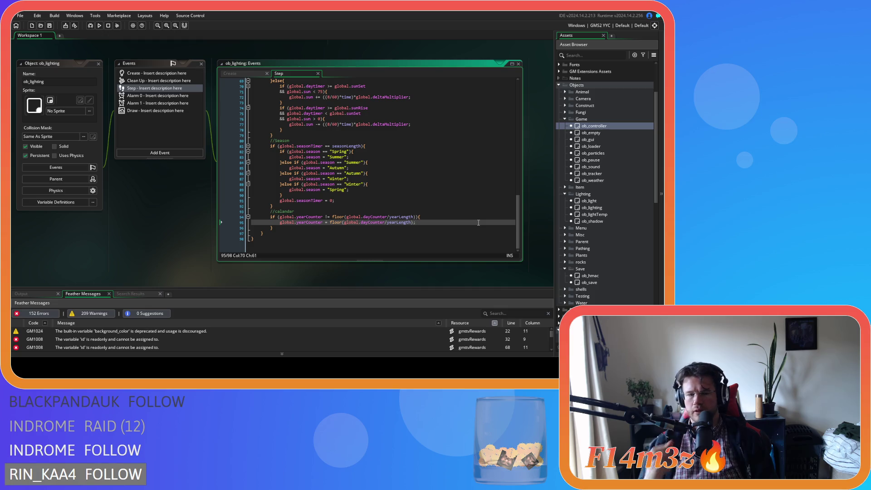
{"action": "left_click", "coordinate": [228, 75]}
{"action": "scroll", "coordinate": [398, 162], "scroll_direction": "up", "scroll_amount": 4}
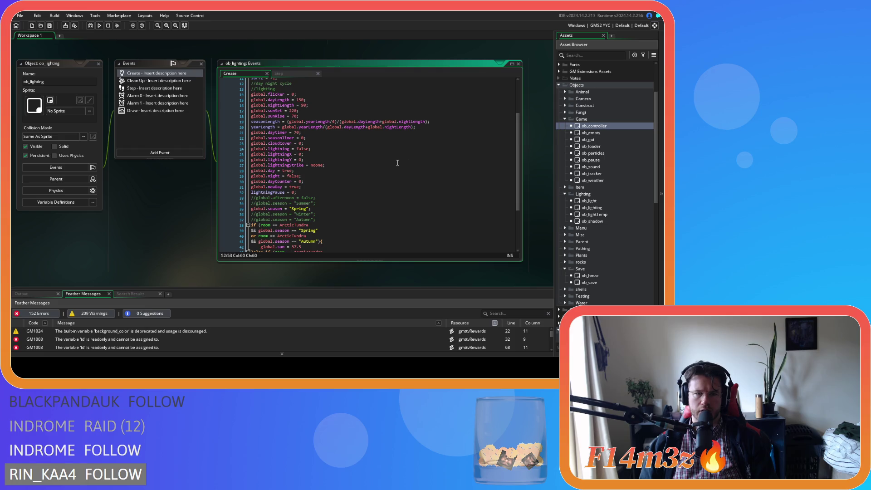
- Review the yearLength and daytimer lines in ob_lighting's Create code
{"action": "scroll", "coordinate": [398, 162], "scroll_direction": "down", "scroll_amount": 4}
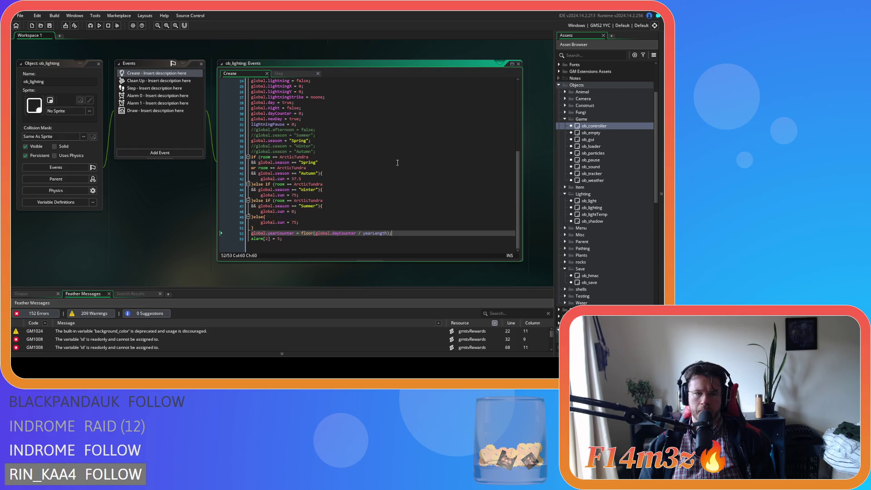
{"action": "scroll", "coordinate": [397, 162], "scroll_direction": "up", "scroll_amount": 5}
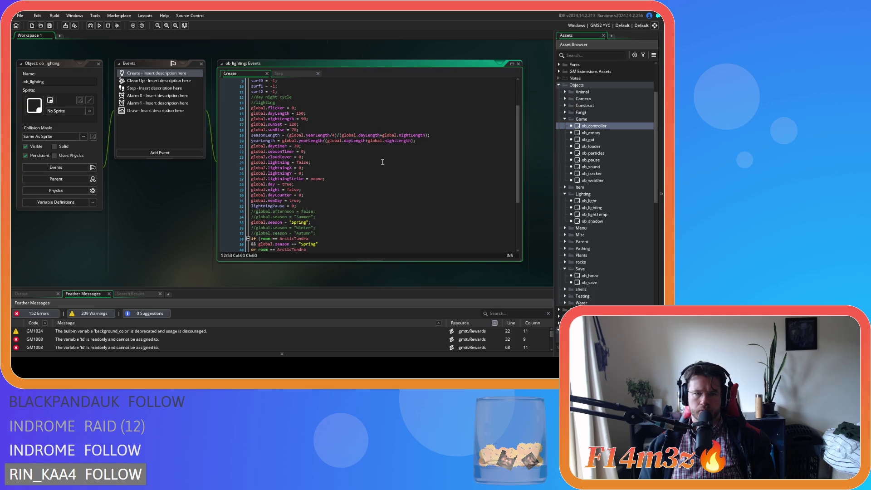
{"action": "left_click", "coordinate": [282, 140]}
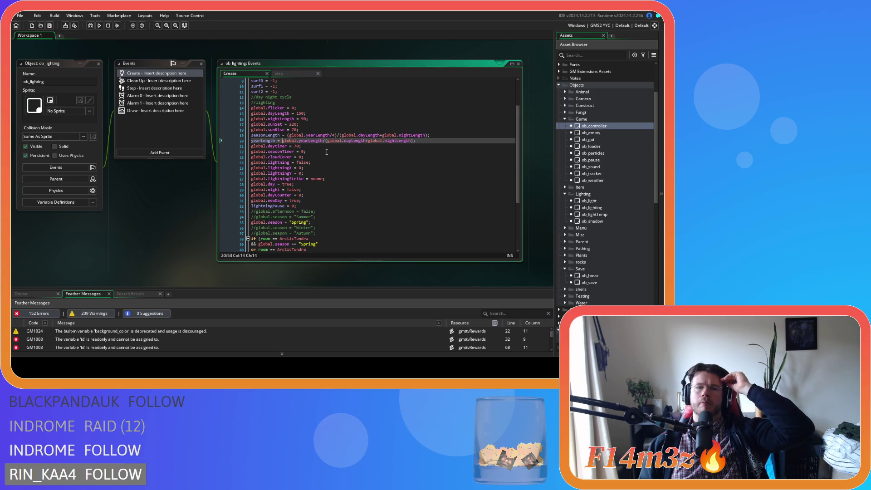
{"action": "left_click", "coordinate": [380, 147]}
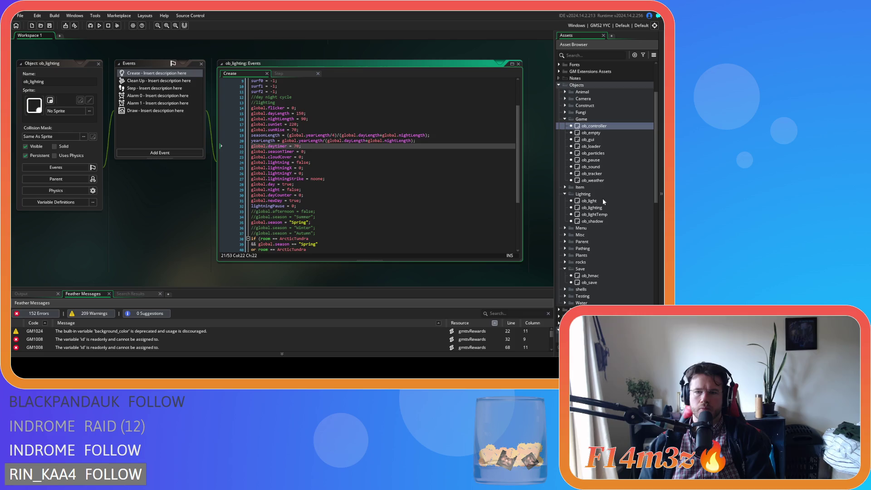
{"action": "scroll", "coordinate": [620, 220], "scroll_direction": "down", "scroll_amount": 3}
{"action": "scroll", "coordinate": [620, 221], "scroll_direction": "down", "scroll_amount": 3}
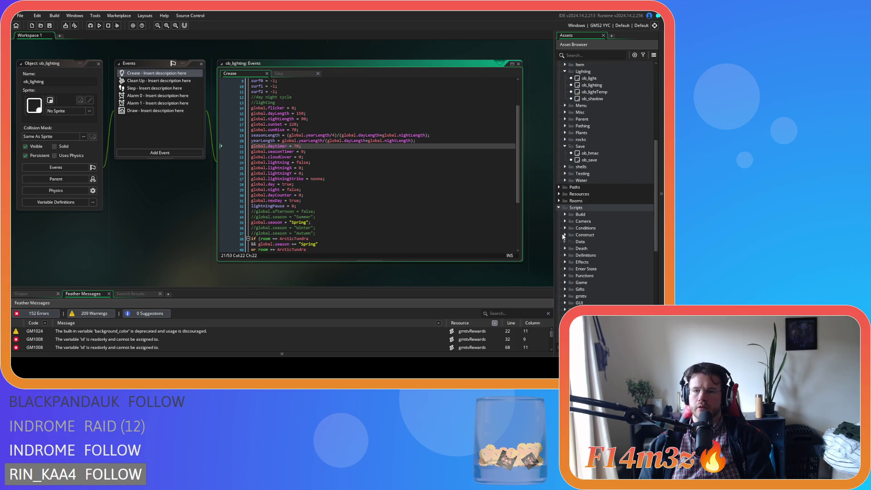
- Open sc_attributes from Scripts > Definitions and select yearLength on line 215
{"action": "left_click", "coordinate": [566, 263]}
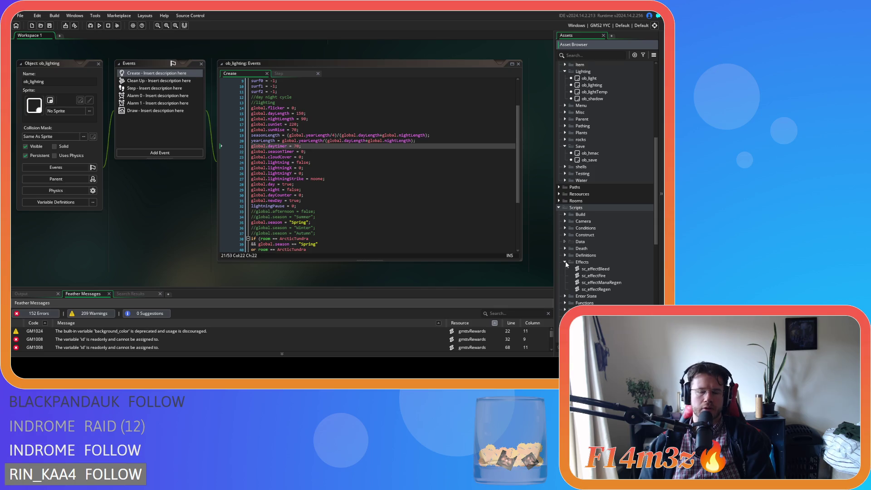
{"action": "left_click", "coordinate": [565, 262]}
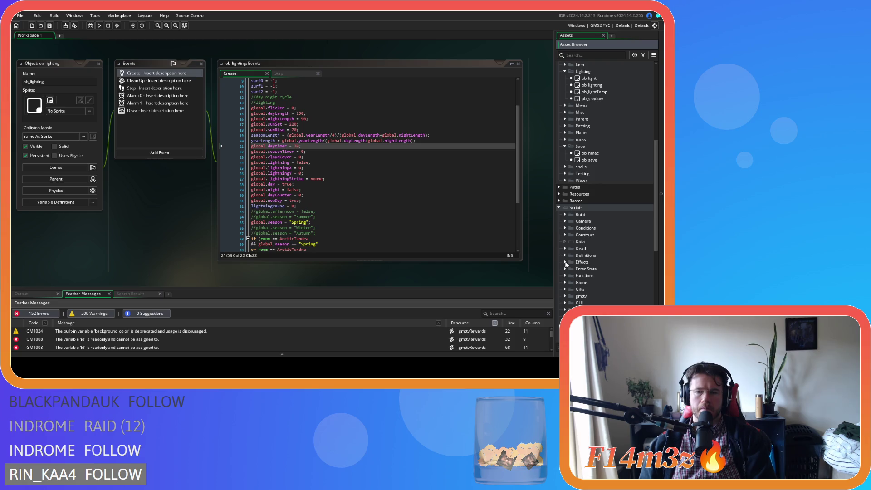
{"action": "left_click", "coordinate": [566, 255]}
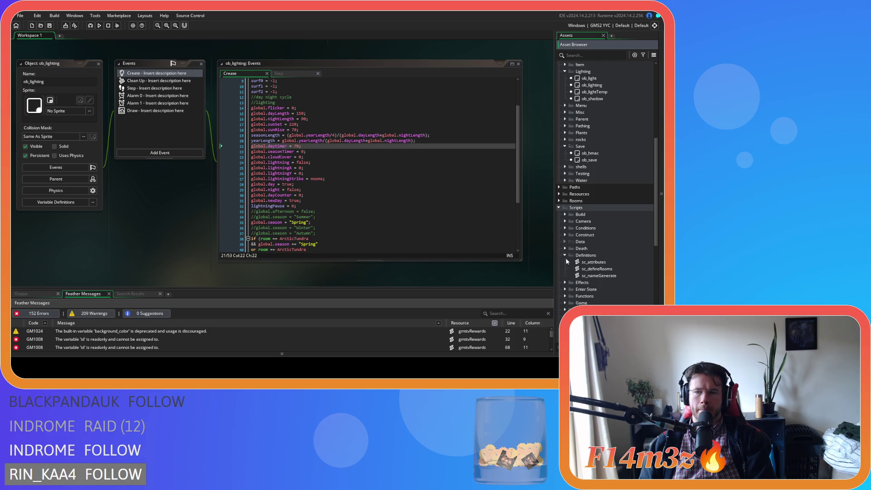
{"action": "left_click", "coordinate": [597, 269]}
{"action": "left_click", "coordinate": [596, 263]}
{"action": "double_click", "coordinate": [595, 263]}
{"action": "left_click_drag", "start_coordinate": [322, 92], "coordinate": [338, 258]}
{"action": "left_click_drag", "start_coordinate": [90, 231], "coordinate": [101, 232]}
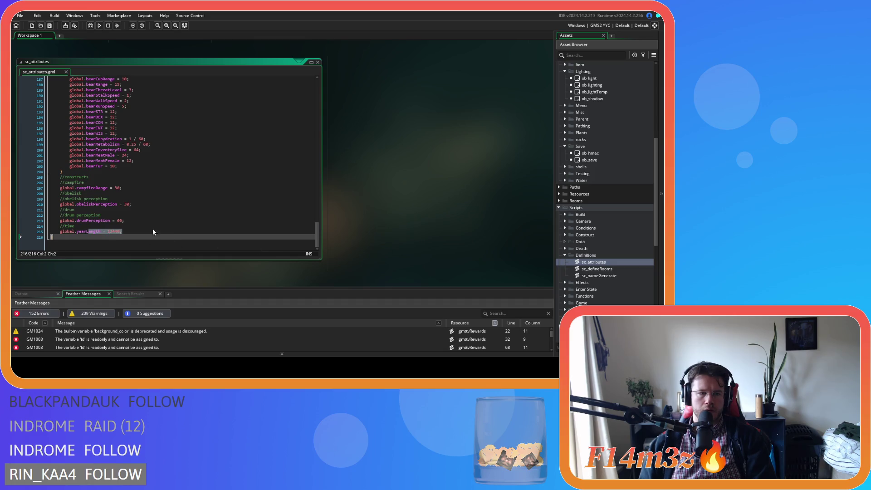
{"action": "scroll", "coordinate": [435, 228], "scroll_direction": "down", "scroll_amount": 4}
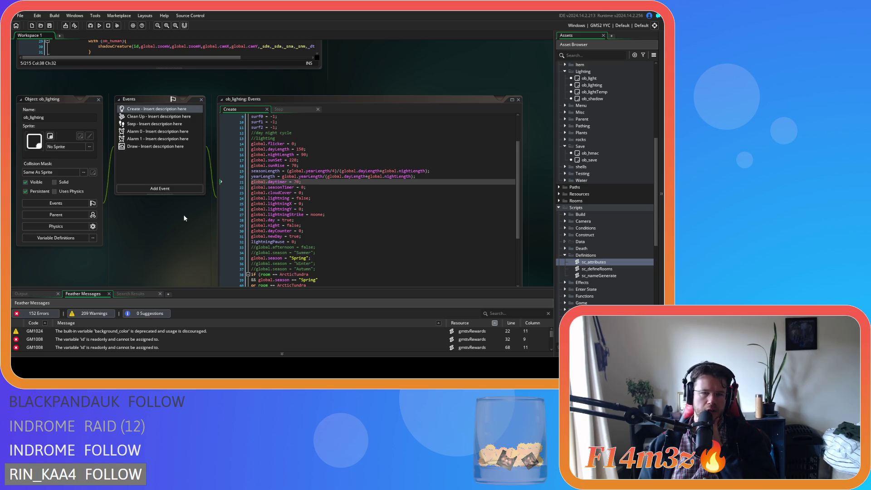
- Compare yearLength in sc_attributes with ob_lighting's line 52, ending on the Step event
{"action": "scroll", "coordinate": [183, 214], "scroll_direction": "up", "scroll_amount": 4}
{"action": "scroll", "coordinate": [370, 222], "scroll_direction": "down", "scroll_amount": 4}
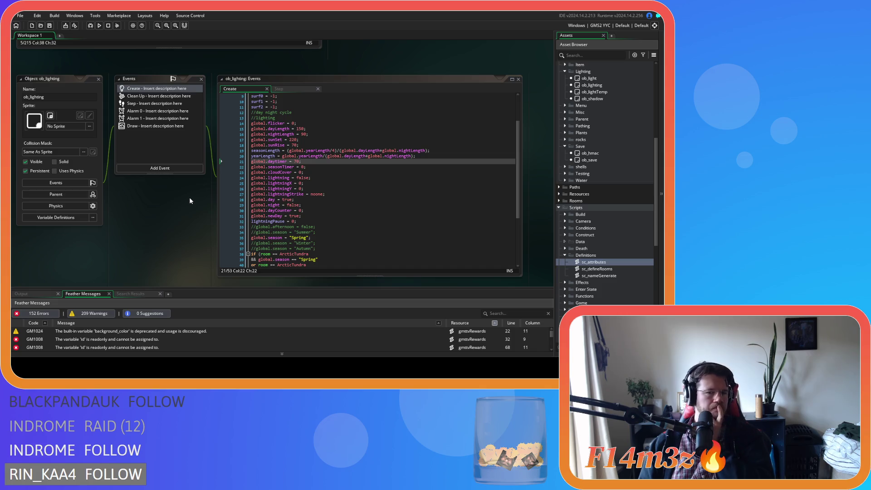
{"action": "scroll", "coordinate": [365, 191], "scroll_direction": "down", "scroll_amount": 4}
{"action": "scroll", "coordinate": [365, 191], "scroll_direction": "down", "scroll_amount": 1}
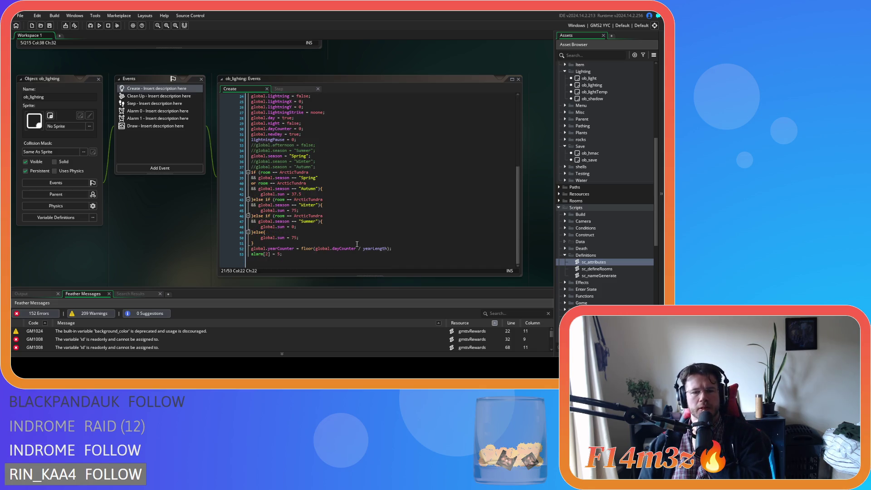
{"action": "left_click", "coordinate": [406, 249]}
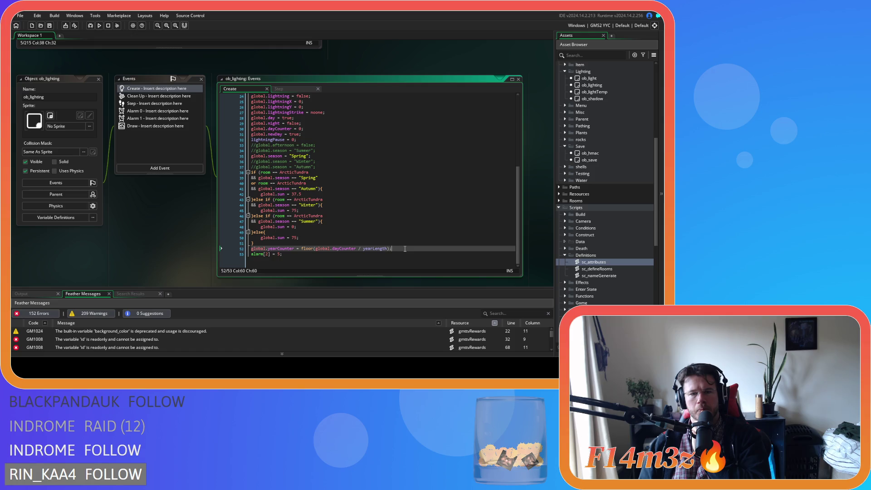
{"action": "scroll", "coordinate": [406, 249], "scroll_direction": "up", "scroll_amount": 5}
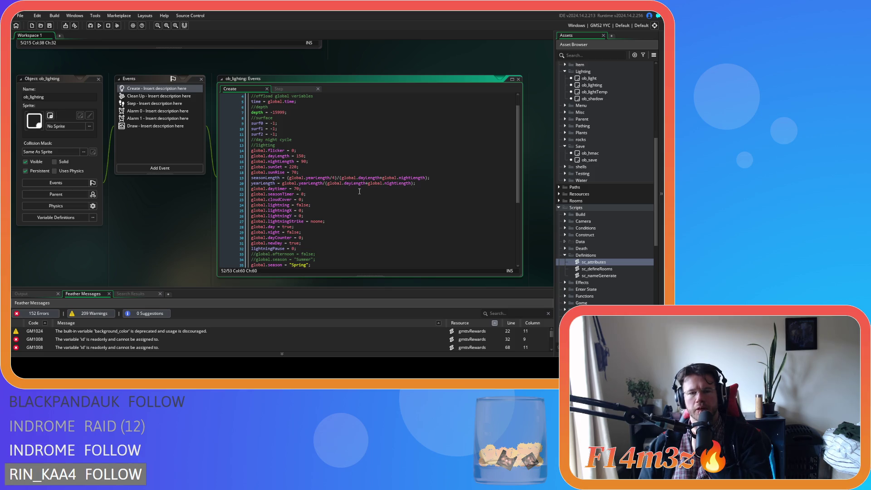
{"action": "scroll", "coordinate": [142, 257], "scroll_direction": "up", "scroll_amount": 3}
{"action": "scroll", "coordinate": [142, 255], "scroll_direction": "down", "scroll_amount": 8}
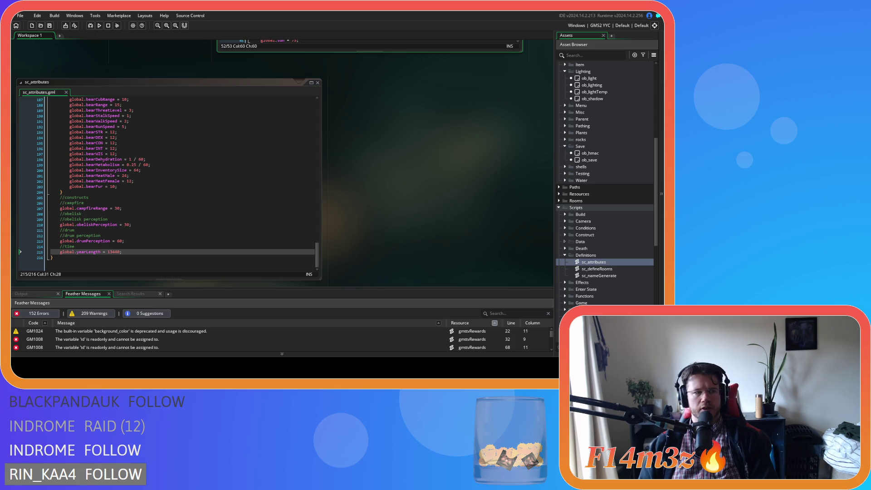
{"action": "scroll", "coordinate": [270, 164], "scroll_direction": "up", "scroll_amount": 5}
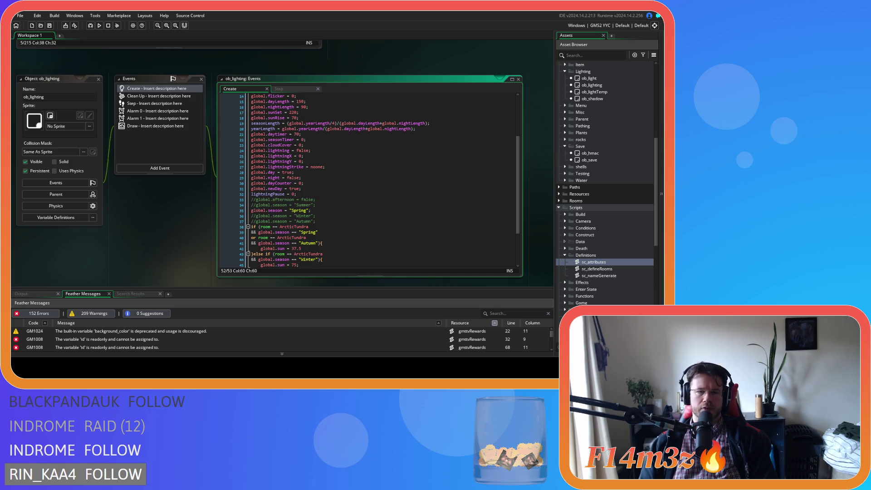
{"action": "left_click", "coordinate": [272, 128]}
{"action": "scroll", "coordinate": [342, 213], "scroll_direction": "down", "scroll_amount": 3}
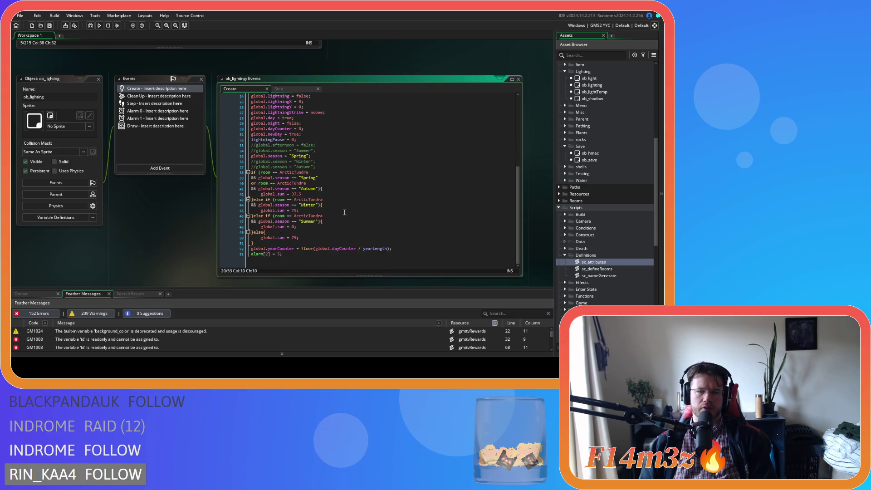
{"action": "left_click", "coordinate": [281, 89]}
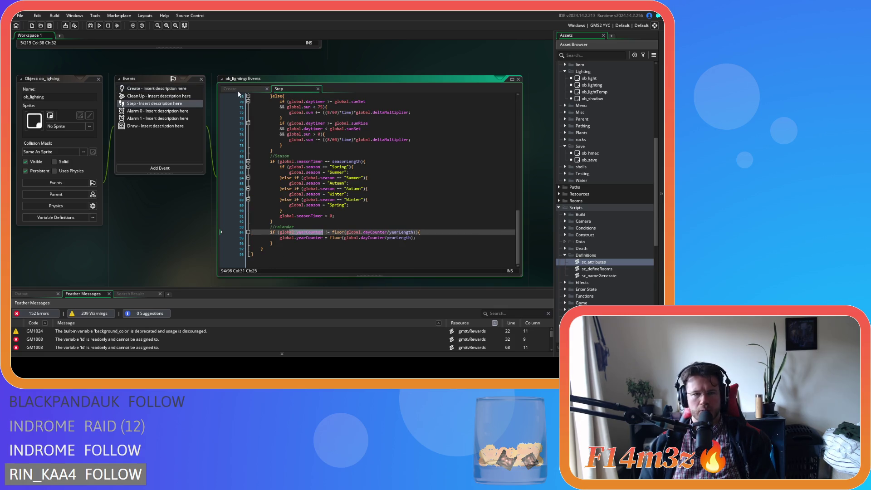
- Compare the floor(global.dayCounter / yearLength) lines in Create and Step, ending on Create
{"action": "key", "text": "ctrl+Tab"}
{"action": "left_click", "coordinate": [318, 248]}
{"action": "left_click_drag", "start_coordinate": [325, 249], "coordinate": [388, 250]}
{"action": "left_click", "coordinate": [363, 249]}
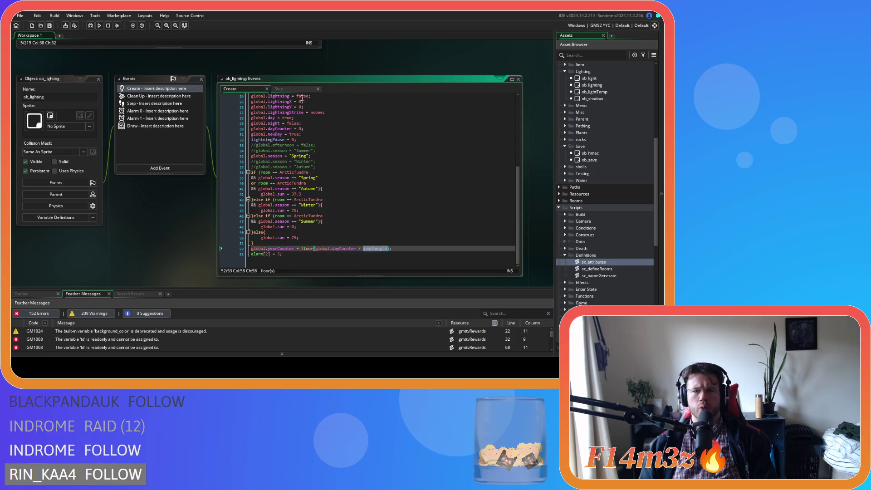
{"action": "left_click", "coordinate": [290, 89]}
{"action": "double_click", "coordinate": [353, 232]}
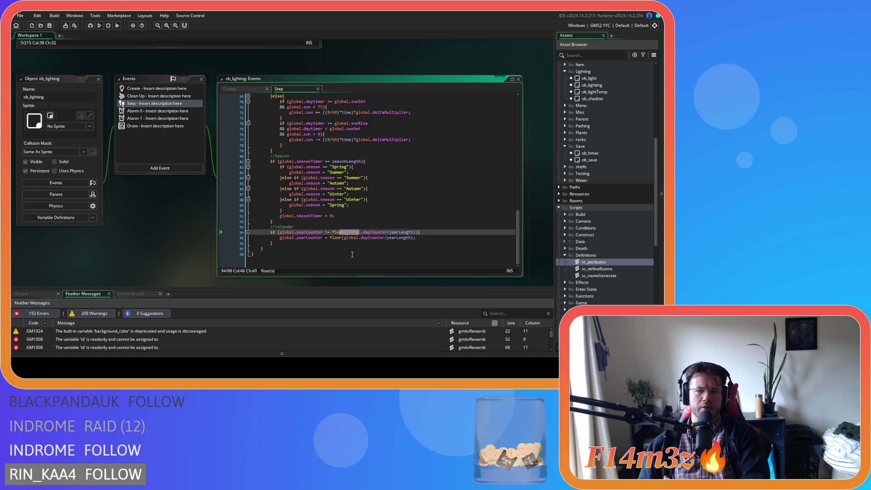
{"action": "left_click", "coordinate": [232, 88]}
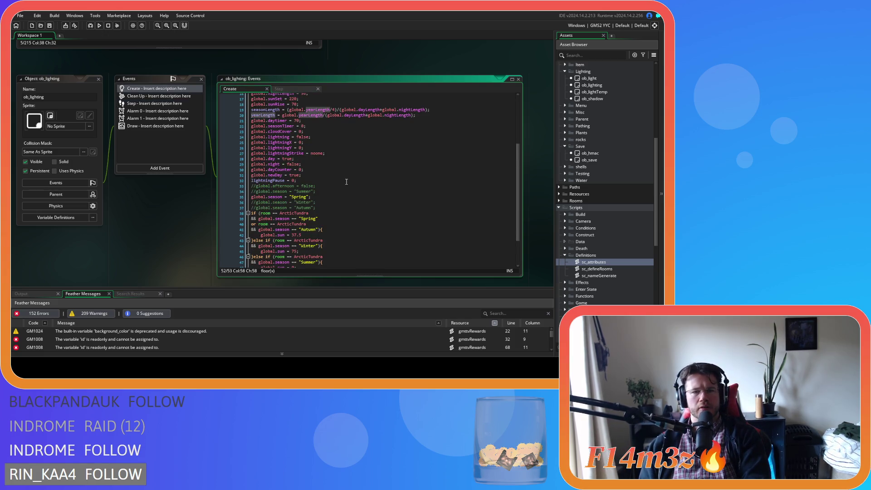
{"action": "scroll", "coordinate": [346, 181], "scroll_direction": "up", "scroll_amount": 3}
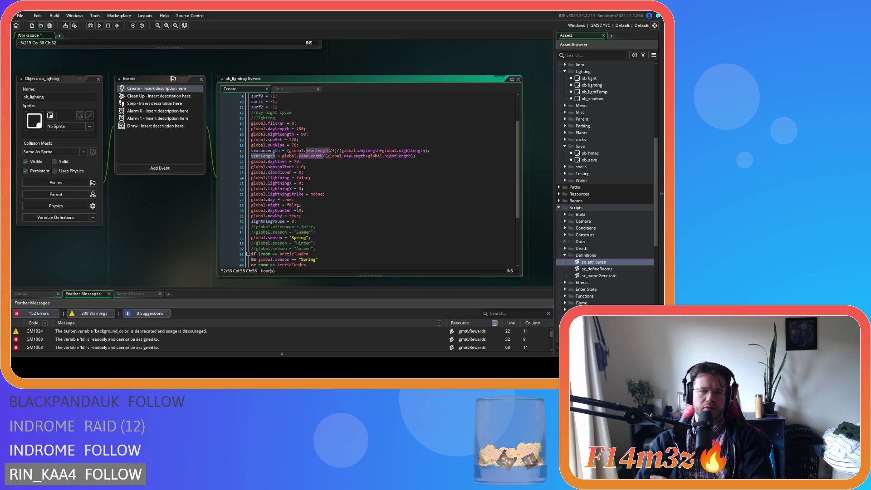
{"action": "scroll", "coordinate": [299, 210], "scroll_direction": "down", "scroll_amount": 5}
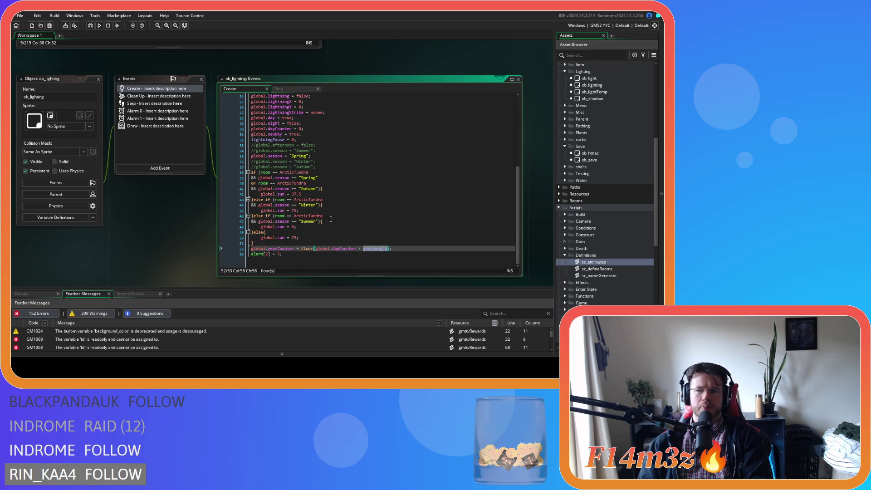
{"action": "scroll", "coordinate": [626, 212], "scroll_direction": "up", "scroll_amount": 6}
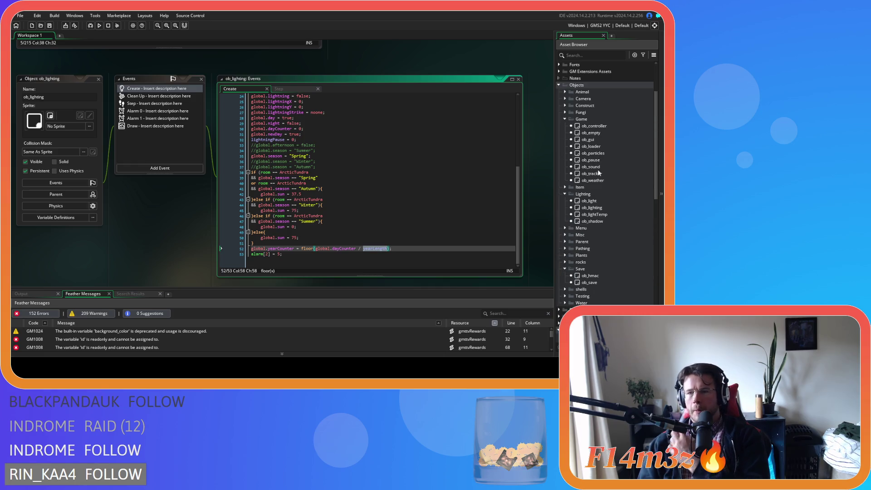
- Open ob_gui's Draw GUI code and select the yearCounter string on line 110
{"action": "double_click", "coordinate": [598, 141]}
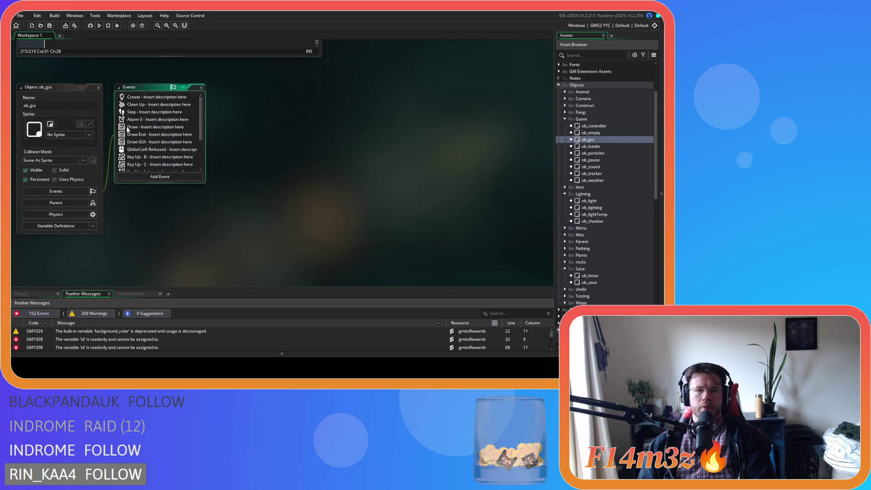
{"action": "double_click", "coordinate": [166, 140]}
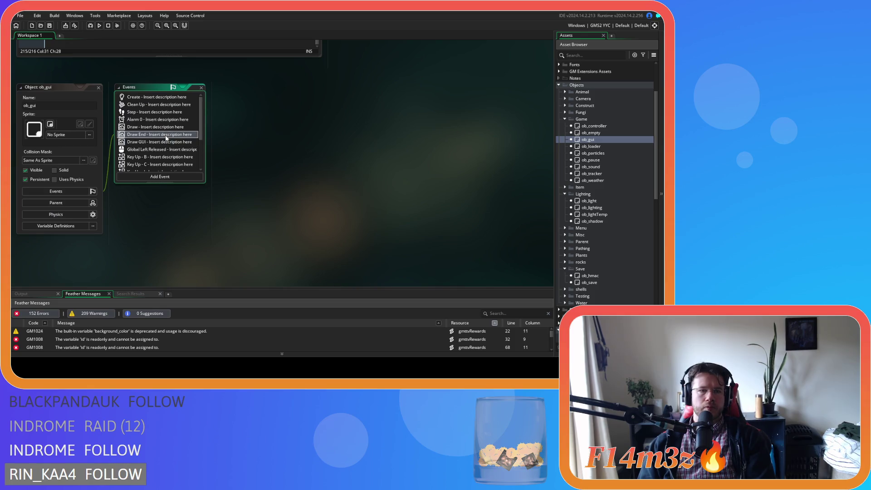
{"action": "left_click_drag", "start_coordinate": [519, 112], "coordinate": [519, 165]}
{"action": "left_click", "coordinate": [358, 151]}
{"action": "left_click_drag", "start_coordinate": [430, 151], "coordinate": [361, 150]}
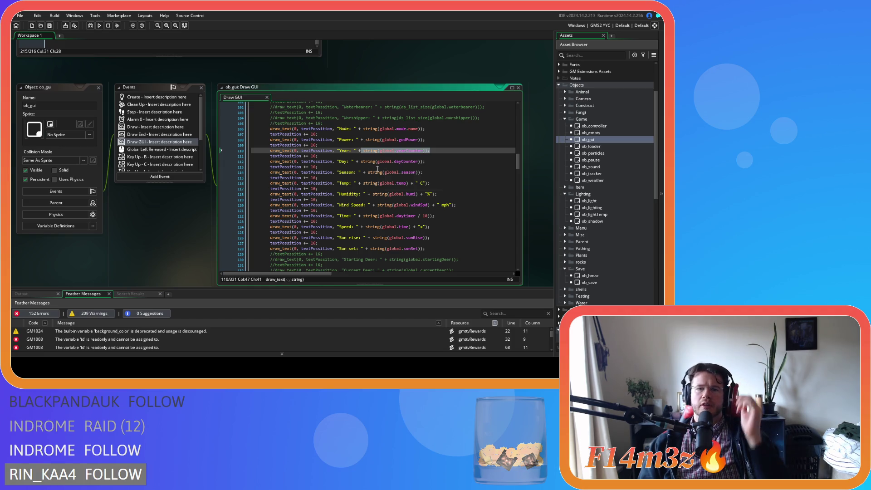
- Close the ob_gui windows and scroll back up to sc_attributes
{"action": "left_click", "coordinate": [100, 92]}
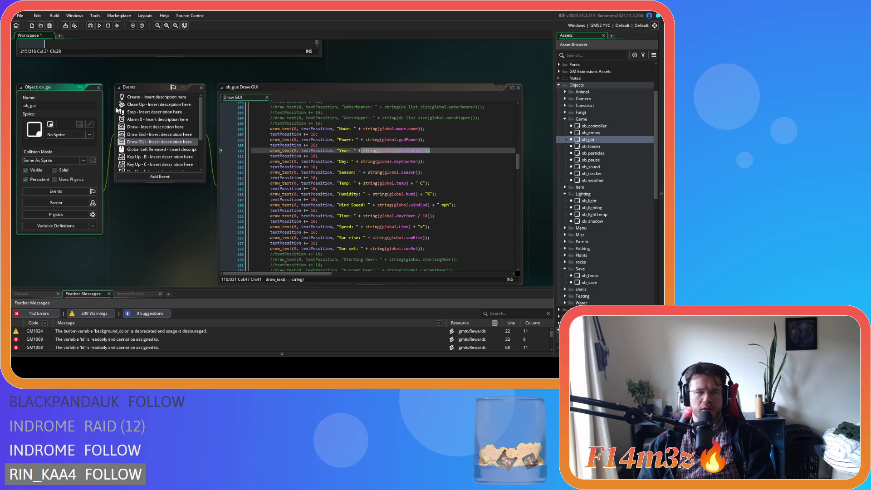
{"action": "left_click", "coordinate": [100, 88]}
{"action": "scroll", "coordinate": [323, 209], "scroll_direction": "up", "scroll_amount": 5}
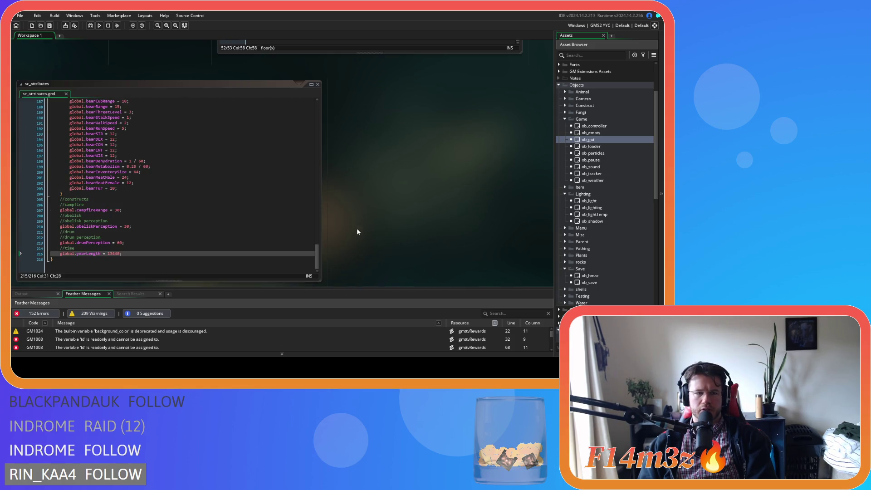
- Show ob_lighting's Step event and inspect the yearLength reference in the yearCounter update on line 95
{"action": "scroll", "coordinate": [357, 231], "scroll_direction": "up", "scroll_amount": 5}
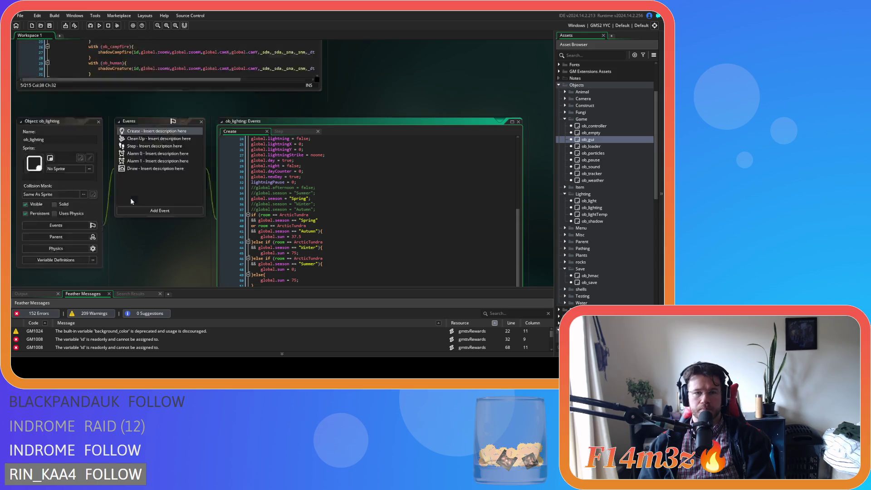
{"action": "scroll", "coordinate": [402, 213], "scroll_direction": "up", "scroll_amount": 10}
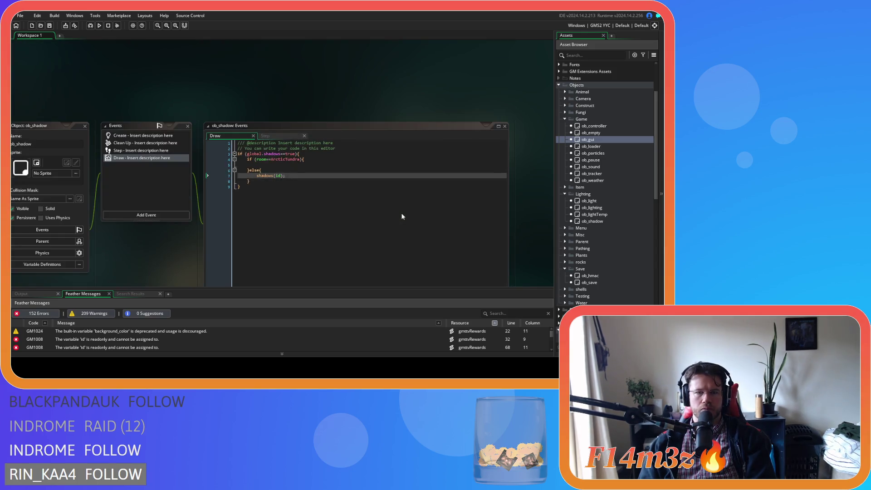
{"action": "scroll", "coordinate": [162, 233], "scroll_direction": "up", "scroll_amount": 15}
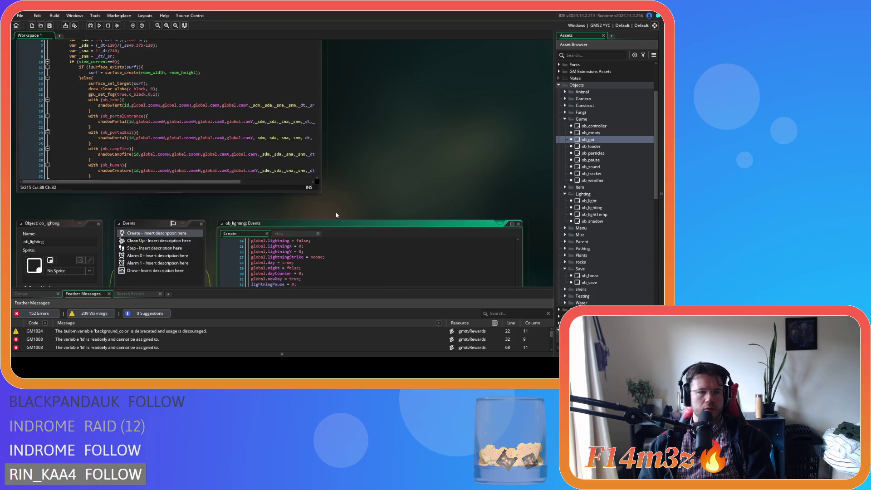
{"action": "scroll", "coordinate": [336, 212], "scroll_direction": "down", "scroll_amount": 5}
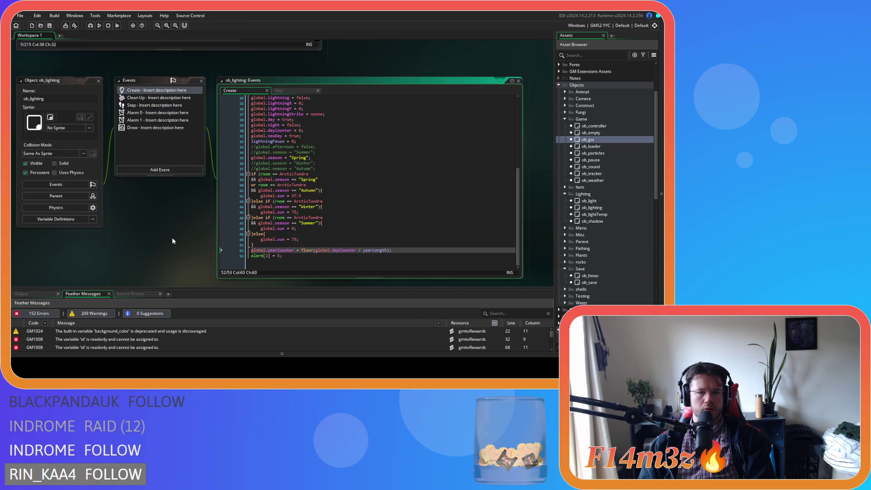
{"action": "scroll", "coordinate": [173, 241], "scroll_direction": "down", "scroll_amount": 1}
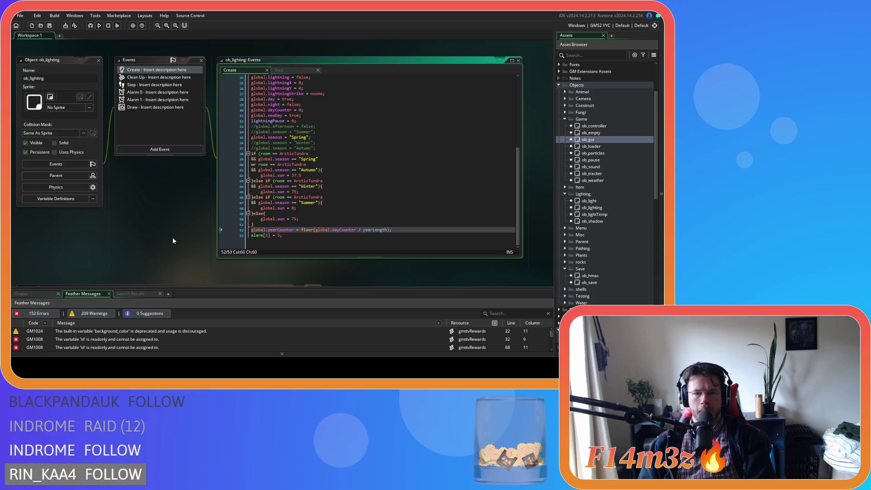
{"action": "left_click", "coordinate": [288, 72]}
{"action": "left_click", "coordinate": [449, 219]}
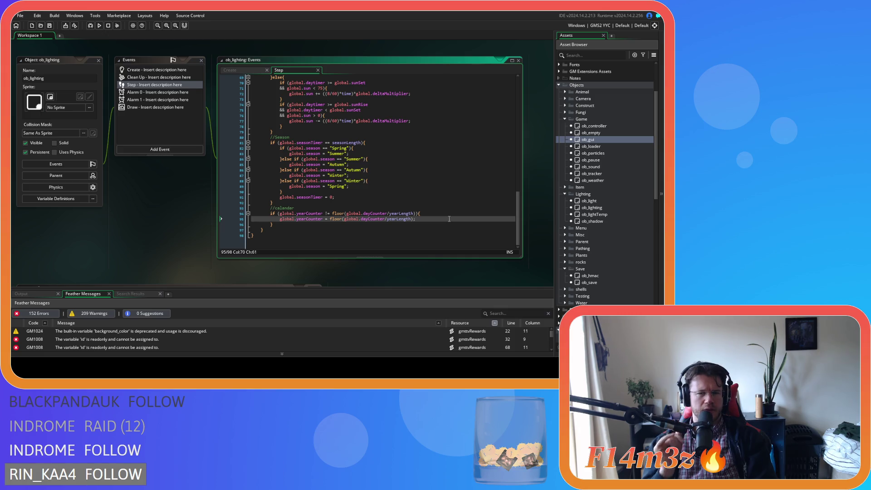
{"action": "left_click", "coordinate": [393, 219]}
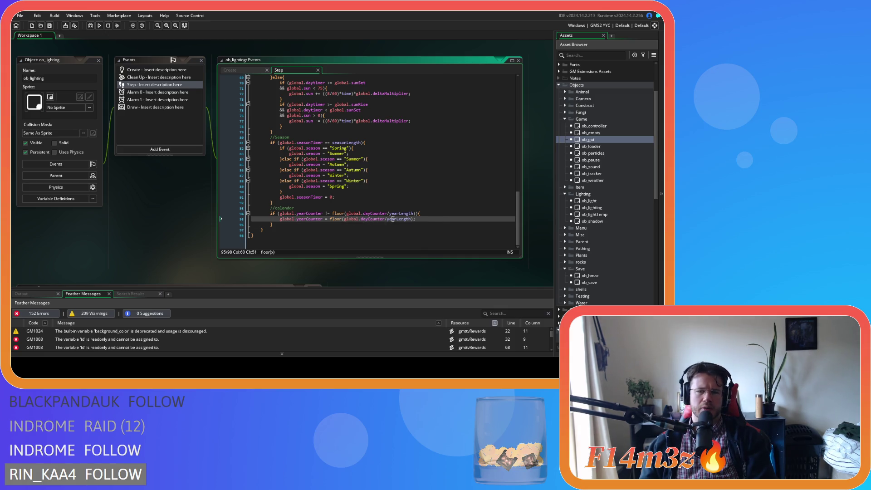
- Remove the spaces around '/' so line 52 reads floor(global.dayCounter/yearLength)
{"action": "left_click", "coordinate": [230, 70]}
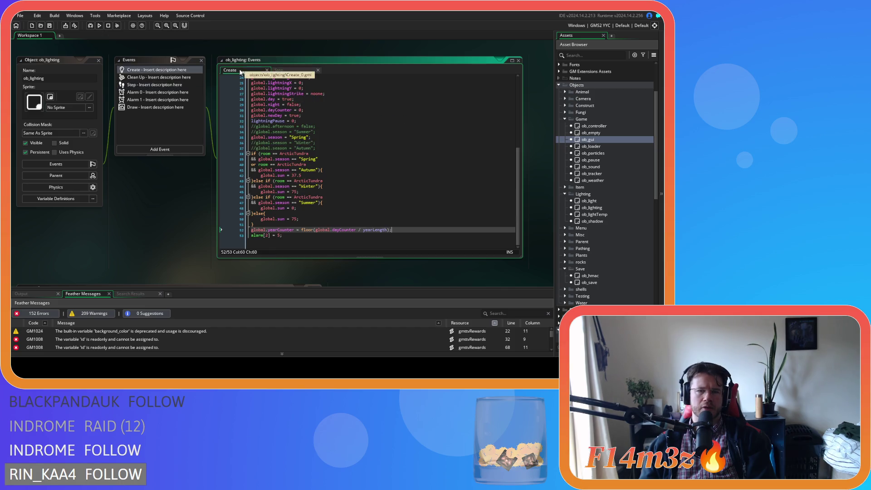
{"action": "key", "text": "ctrl+Left"}
{"action": "key", "text": "ctrl+Left"}
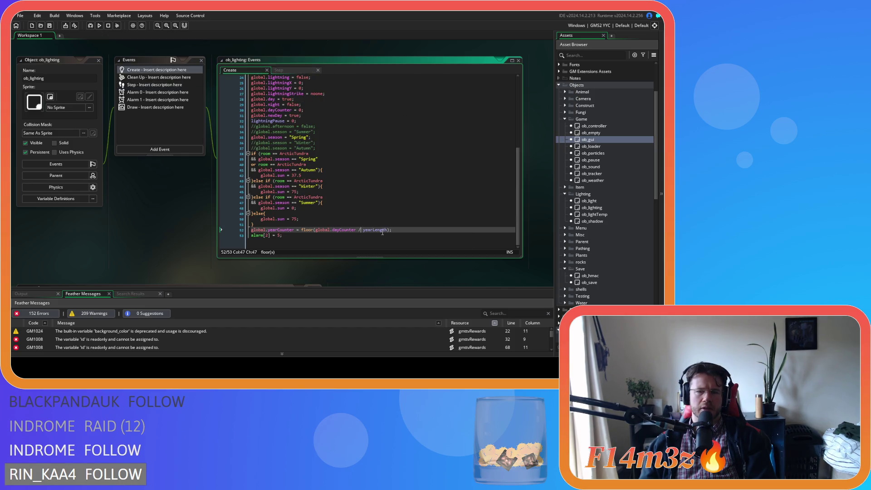
{"action": "key", "text": "Delete"}
{"action": "key", "text": "BackSpace"}
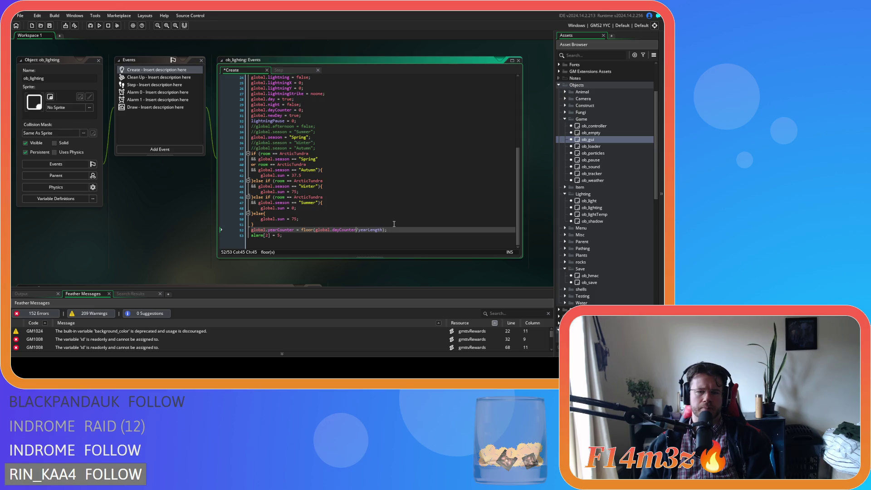
{"action": "left_click", "coordinate": [404, 236]}
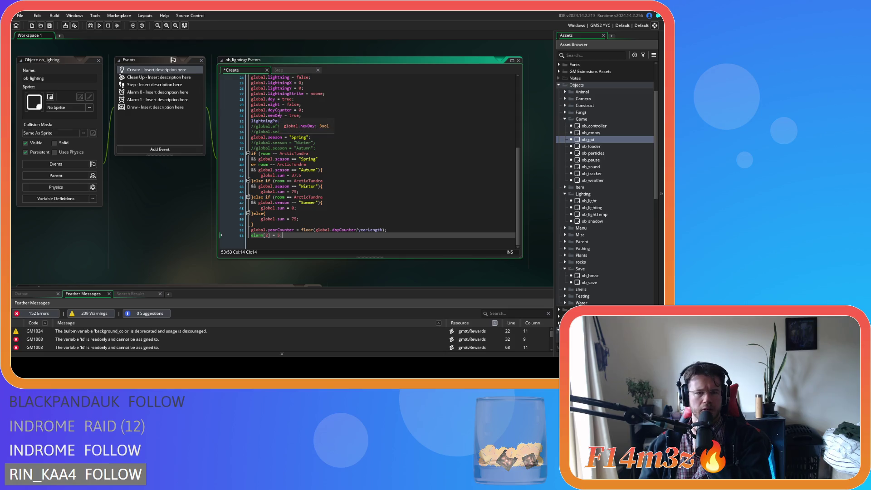
- Compare against the Step event code, then bring the sc_attributes script into view
{"action": "left_click", "coordinate": [288, 71]}
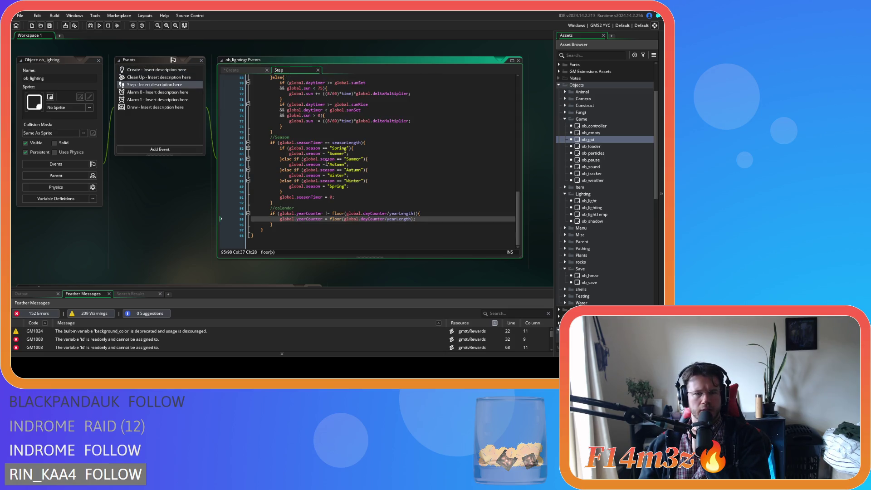
{"action": "scroll", "coordinate": [336, 169], "scroll_direction": "up", "scroll_amount": 20}
{"action": "scroll", "coordinate": [335, 169], "scroll_direction": "up", "scroll_amount": 1}
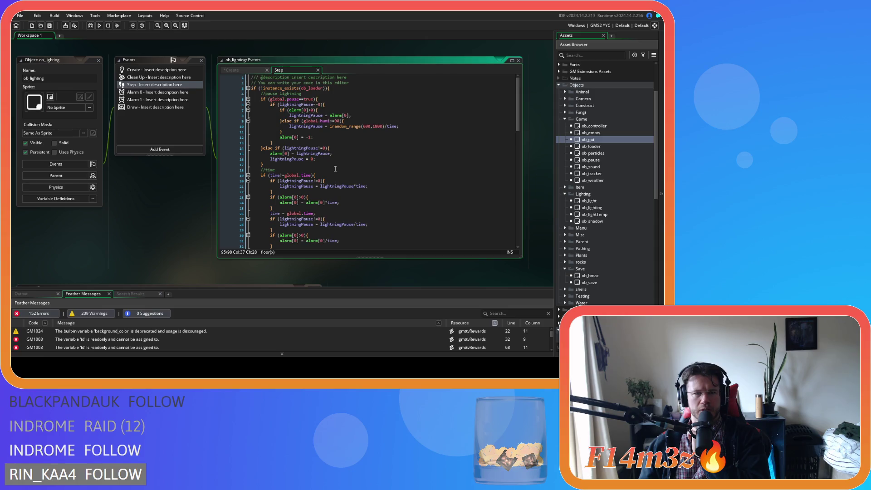
{"action": "left_click", "coordinate": [236, 71]}
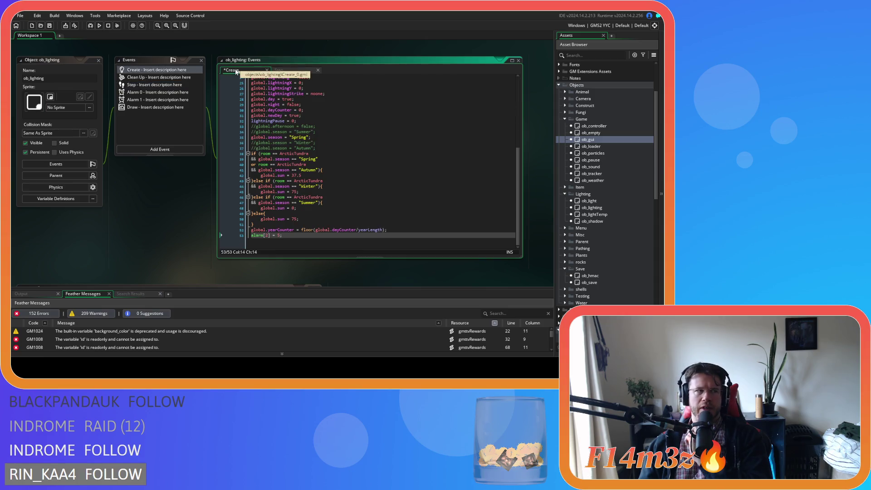
{"action": "scroll", "coordinate": [157, 209], "scroll_direction": "down", "scroll_amount": 3}
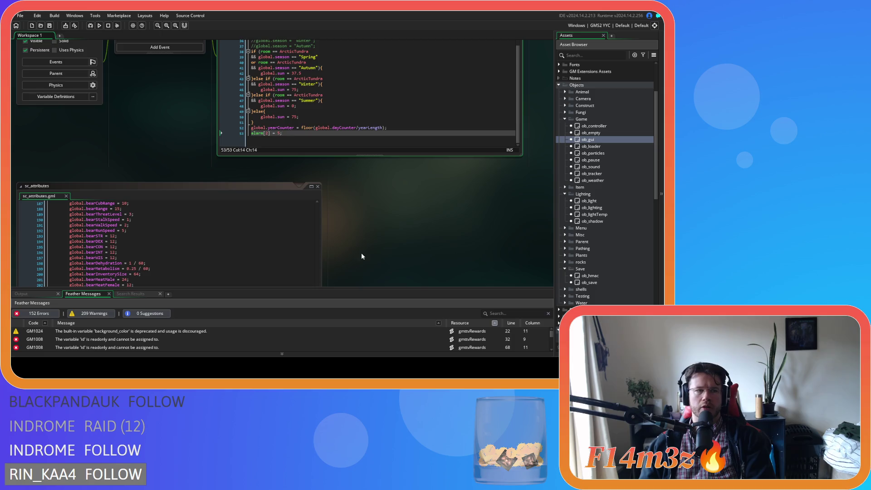
{"action": "scroll", "coordinate": [361, 255], "scroll_direction": "down", "scroll_amount": 4}
{"action": "scroll", "coordinate": [359, 245], "scroll_direction": "up", "scroll_amount": 2}
{"action": "scroll", "coordinate": [359, 246], "scroll_direction": "down", "scroll_amount": 1}
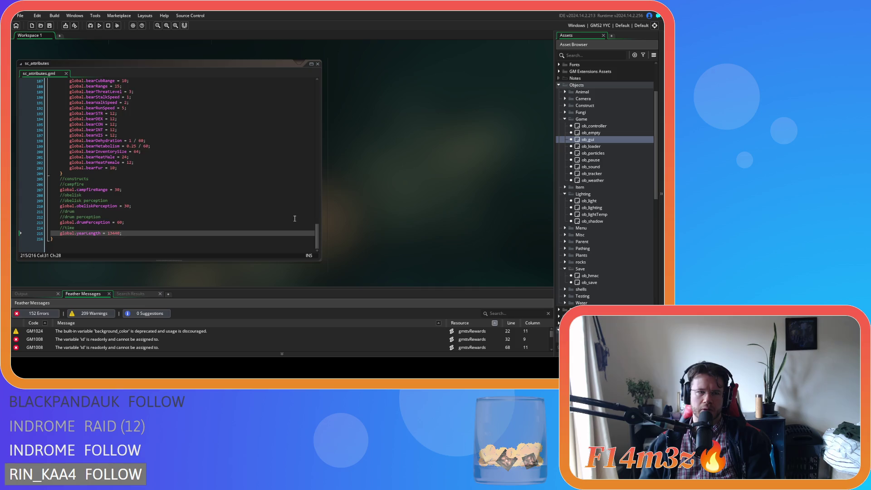
- Scroll up past sc_attributes to the sc_shadowsArctic script and click into its code
{"action": "scroll", "coordinate": [295, 219], "scroll_direction": "up", "scroll_amount": 4}
{"action": "scroll", "coordinate": [295, 218], "scroll_direction": "up", "scroll_amount": 3}
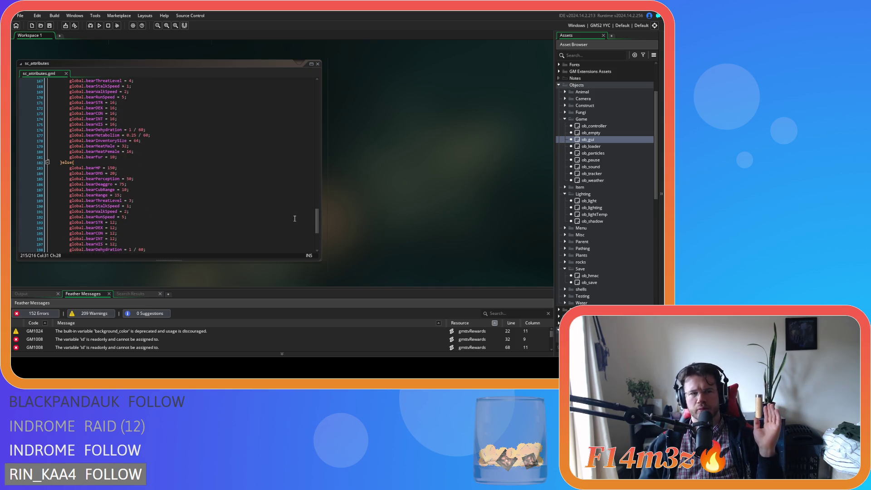
{"action": "mouse_move", "coordinate": [316, 220]}
{"action": "left_mouse_down"}
{"action": "mouse_move", "coordinate": [317, 127]}
{"action": "mouse_move", "coordinate": [315, 256]}
{"action": "left_mouse_up"}
{"action": "scroll", "coordinate": [453, 229], "scroll_direction": "up", "scroll_amount": 8}
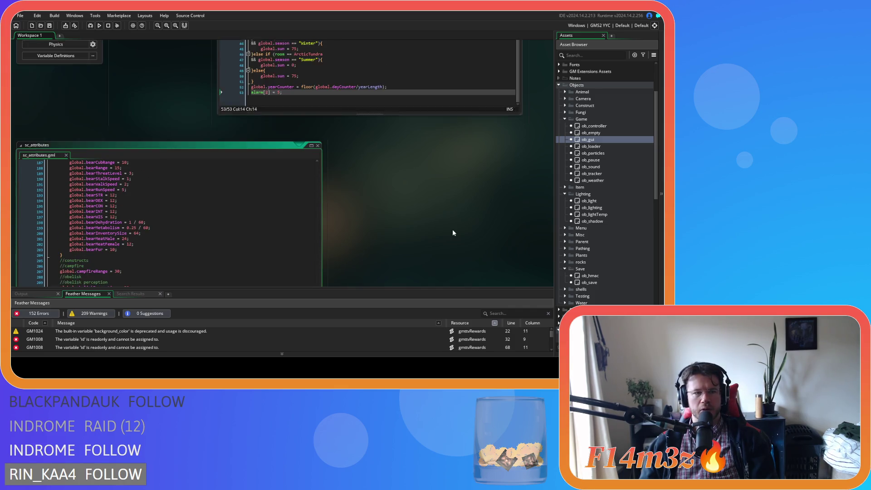
{"action": "scroll", "coordinate": [181, 237], "scroll_direction": "up", "scroll_amount": 5}
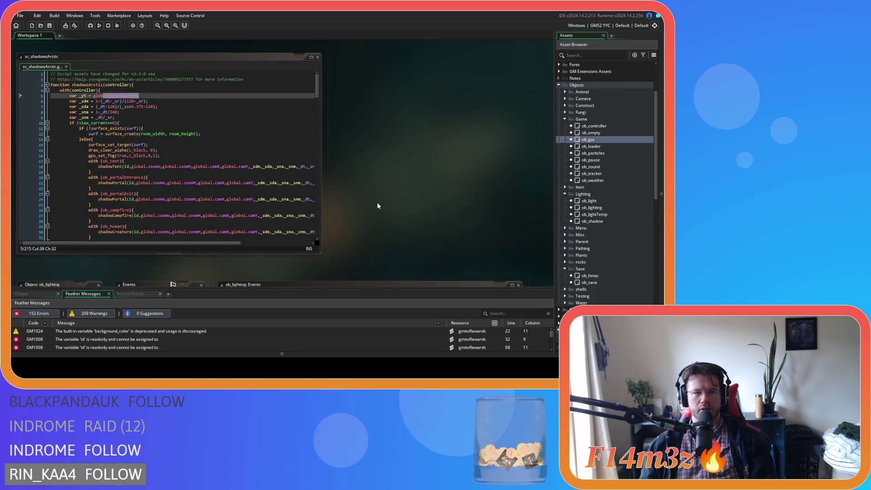
{"action": "left_click", "coordinate": [136, 96]}
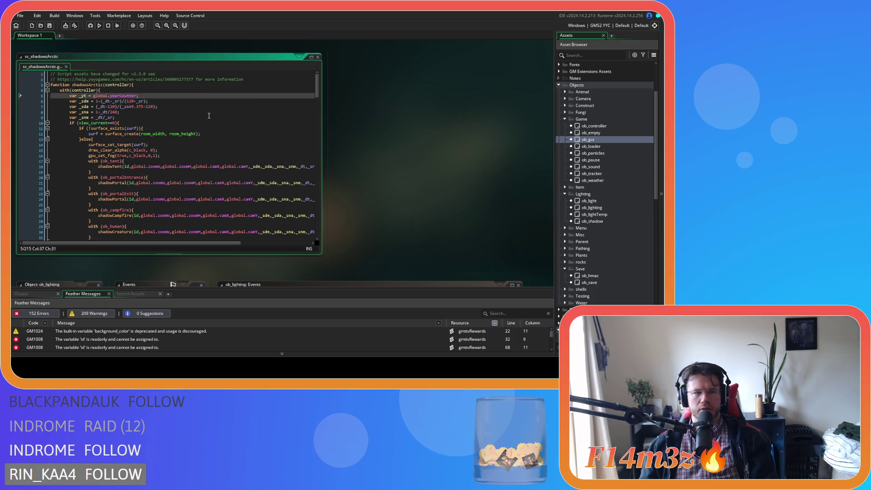
{"action": "scroll", "coordinate": [382, 187], "scroll_direction": "down", "scroll_amount": 3}
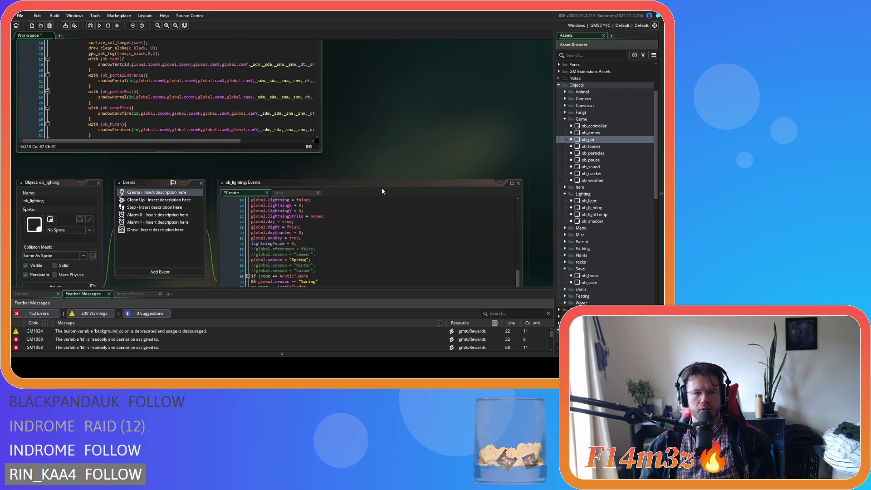
{"action": "scroll", "coordinate": [376, 190], "scroll_direction": "up", "scroll_amount": 3}
{"action": "scroll", "coordinate": [377, 189], "scroll_direction": "down", "scroll_amount": 5}
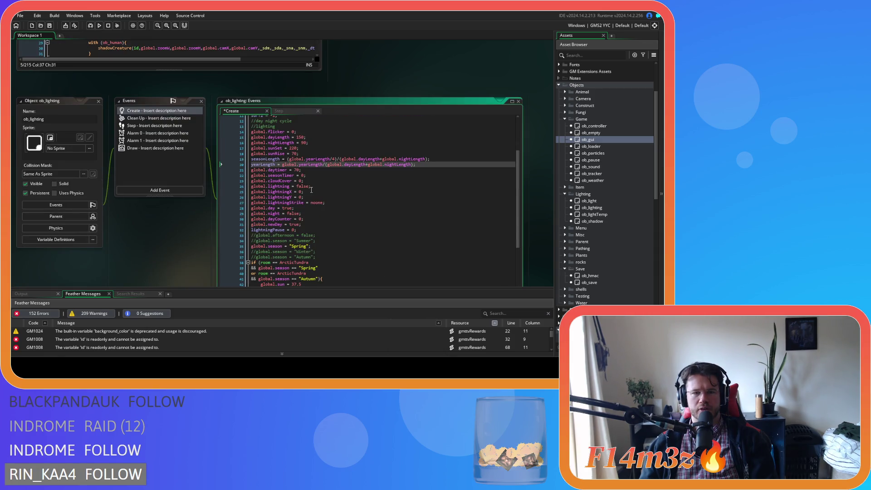
- Search the whole project for yearLength with Search & Replace and list all matches
{"action": "scroll", "coordinate": [365, 217], "scroll_direction": "down", "scroll_amount": 2}
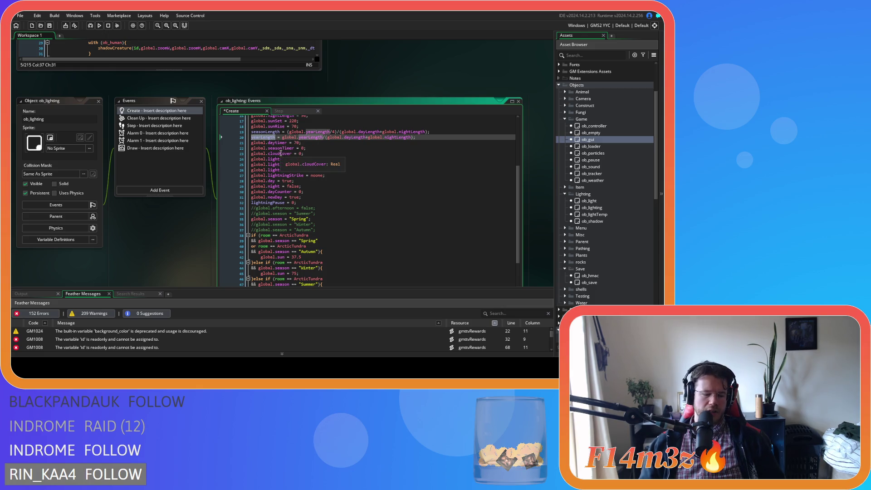
{"action": "key", "text": "ctrl+shift+f"}
{"action": "left_click", "coordinate": [198, 96]}
{"action": "scroll", "coordinate": [239, 325], "scroll_direction": "down", "scroll_amount": 1}
{"action": "scroll", "coordinate": [239, 325], "scroll_direction": "up", "scroll_amount": 3}
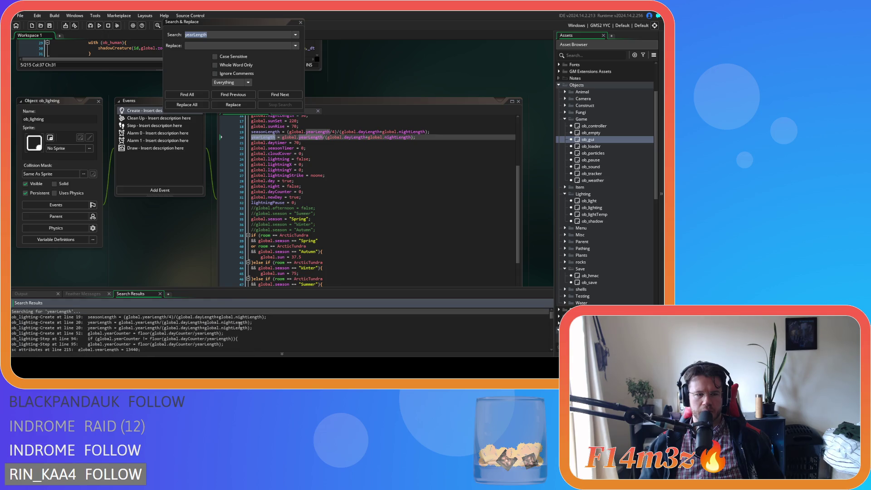
- Rerun the yearLength search as Whole Word Only, review the 37 results, and close the dialog
{"action": "left_click", "coordinate": [215, 65]}
{"action": "left_click", "coordinate": [197, 96]}
{"action": "scroll", "coordinate": [188, 323], "scroll_direction": "down", "scroll_amount": 5}
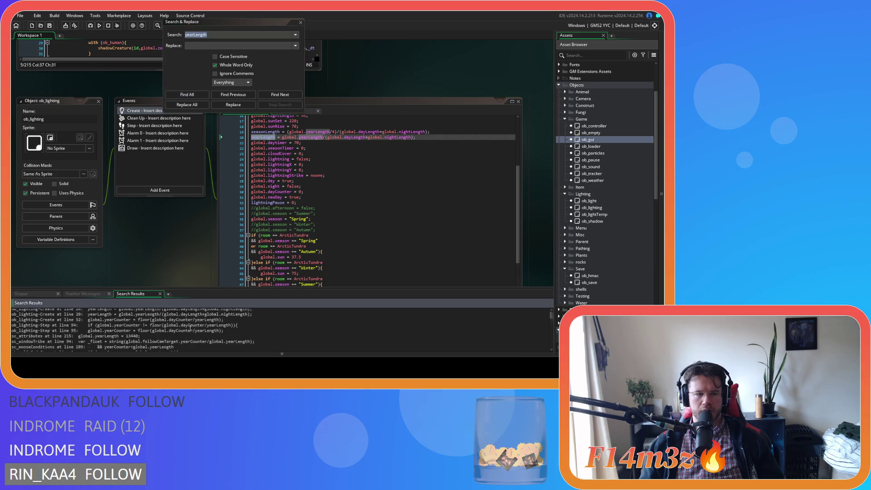
{"action": "scroll", "coordinate": [188, 325], "scroll_direction": "down", "scroll_amount": 1}
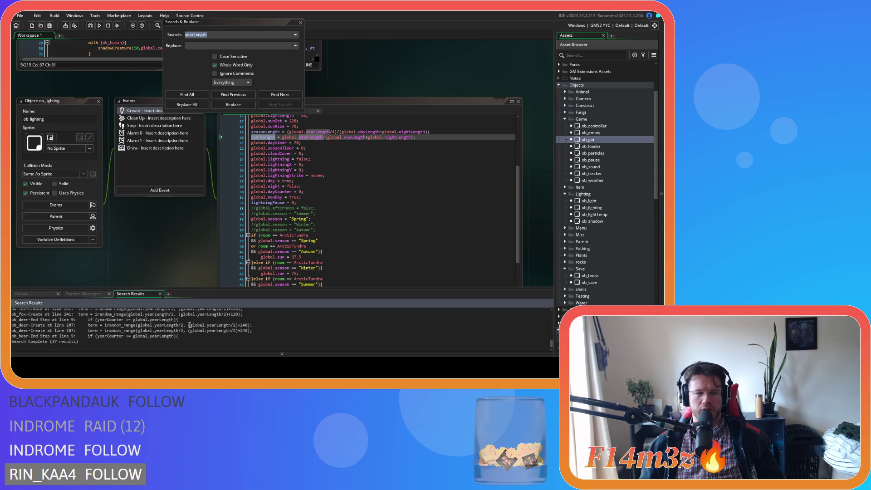
{"action": "left_click", "coordinate": [301, 22]}
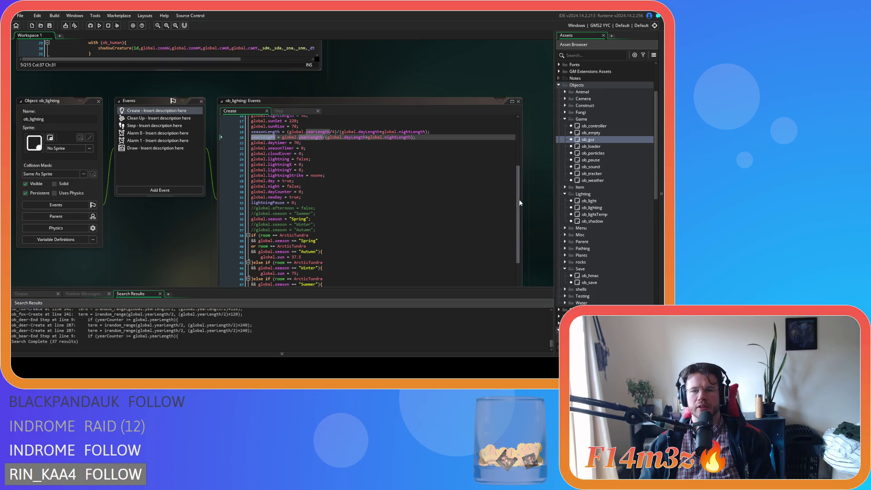
- Check the yearLength definition on line 20 of the Create code, then return to sc_shadowsArctic
{"action": "scroll", "coordinate": [520, 200], "scroll_direction": "down", "scroll_amount": 3}
{"action": "left_click", "coordinate": [377, 276]}
{"action": "scroll", "coordinate": [376, 263], "scroll_direction": "up", "scroll_amount": 4}
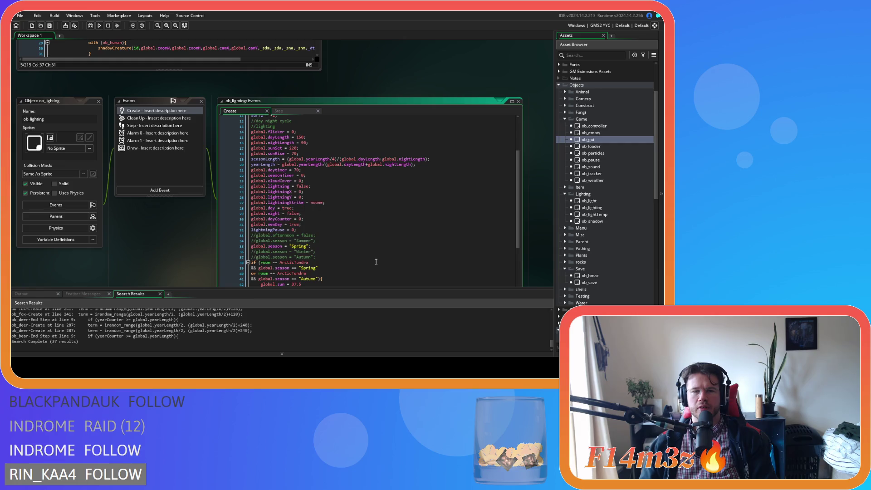
{"action": "left_click", "coordinate": [413, 164]}
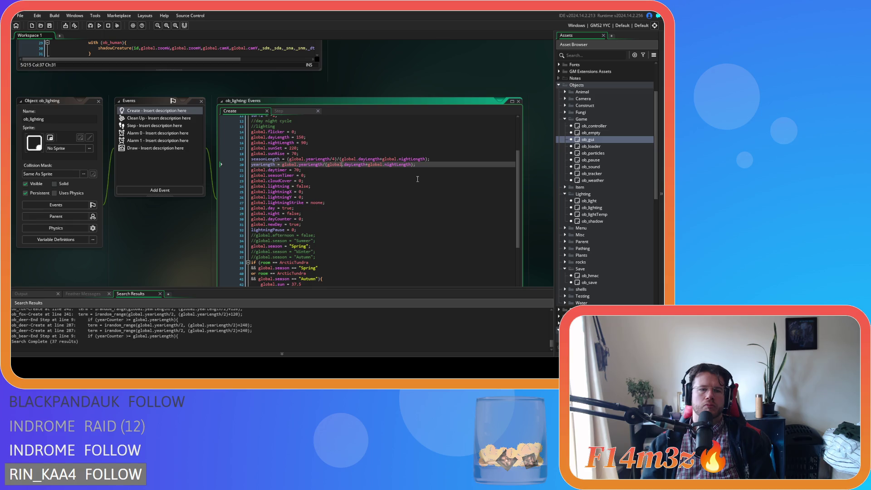
{"action": "scroll", "coordinate": [363, 82], "scroll_direction": "up", "scroll_amount": 5}
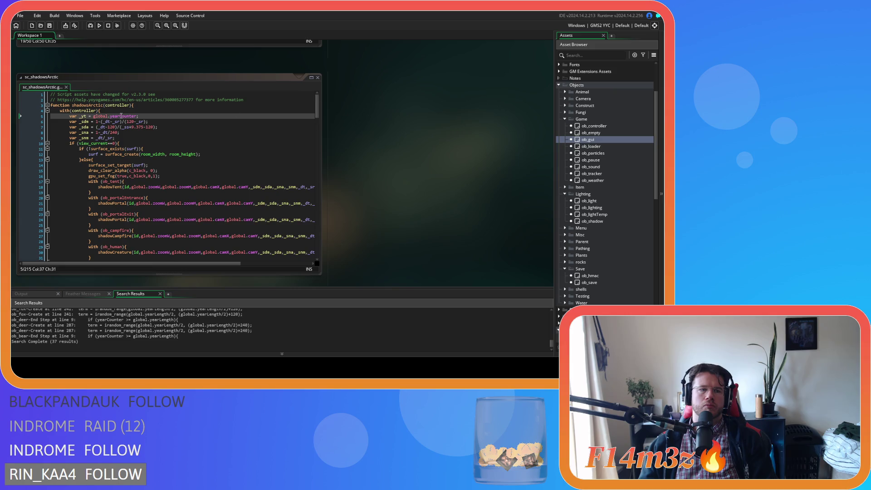
{"action": "left_click", "coordinate": [84, 116]}
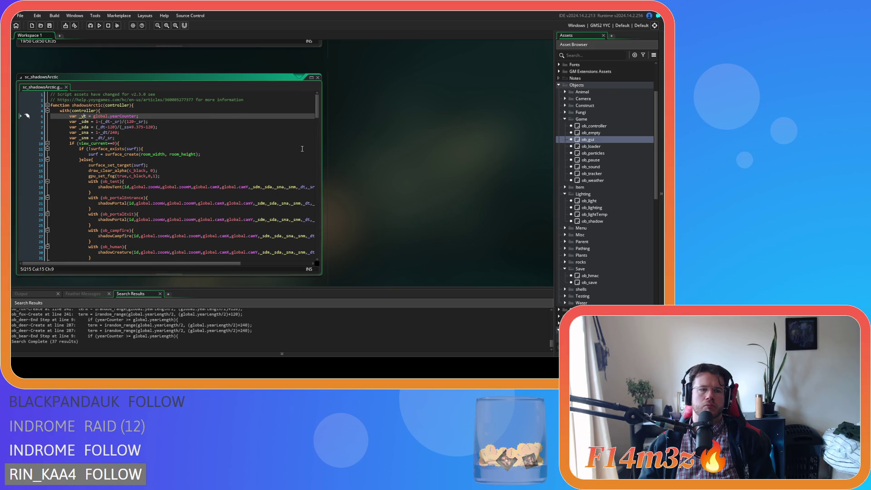
{"action": "scroll", "coordinate": [357, 155], "scroll_direction": "up", "scroll_amount": 6}
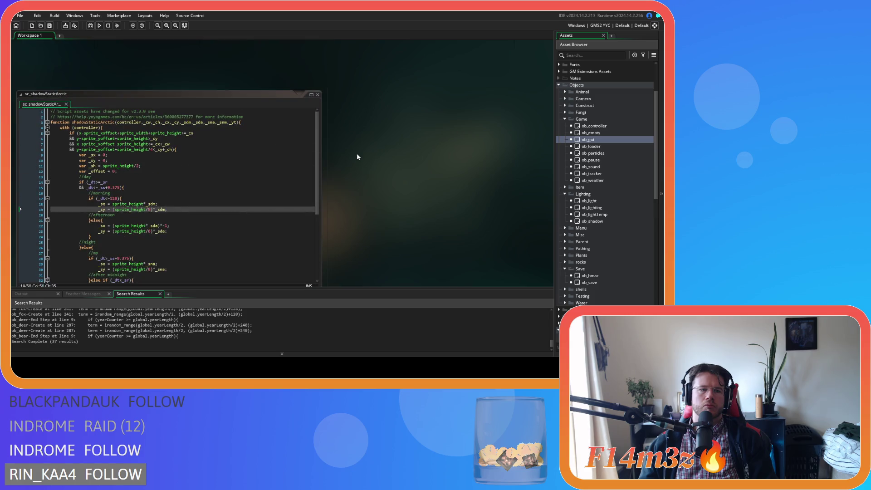
{"action": "scroll", "coordinate": [357, 153], "scroll_direction": "down", "scroll_amount": 5}
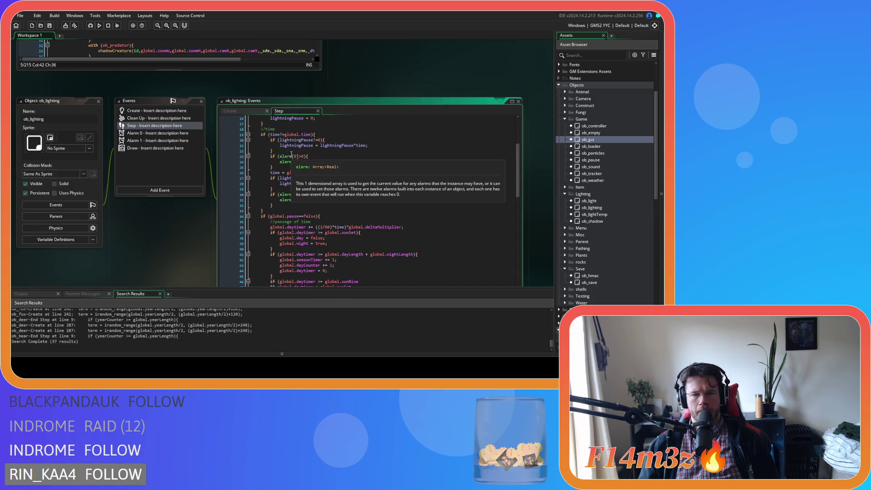
{"action": "left_click", "coordinate": [249, 111]}
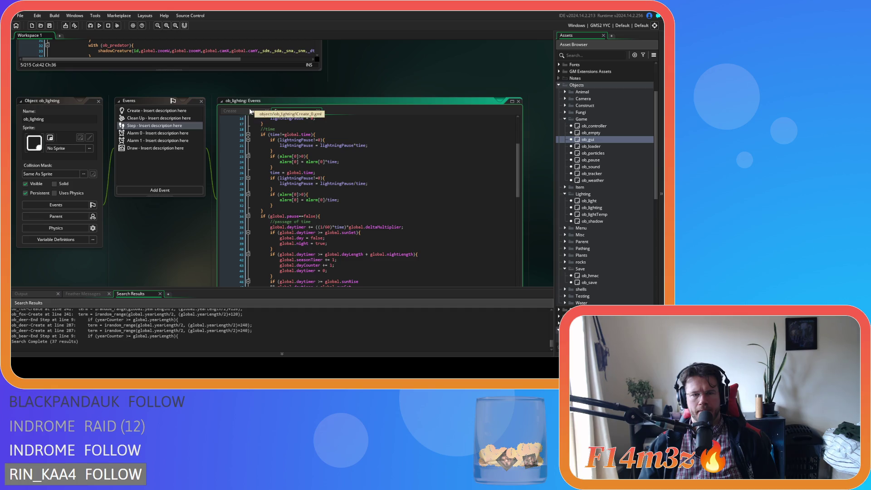
{"action": "scroll", "coordinate": [213, 154], "scroll_direction": "up", "scroll_amount": 1}
{"action": "scroll", "coordinate": [213, 150], "scroll_direction": "up", "scroll_amount": 3}
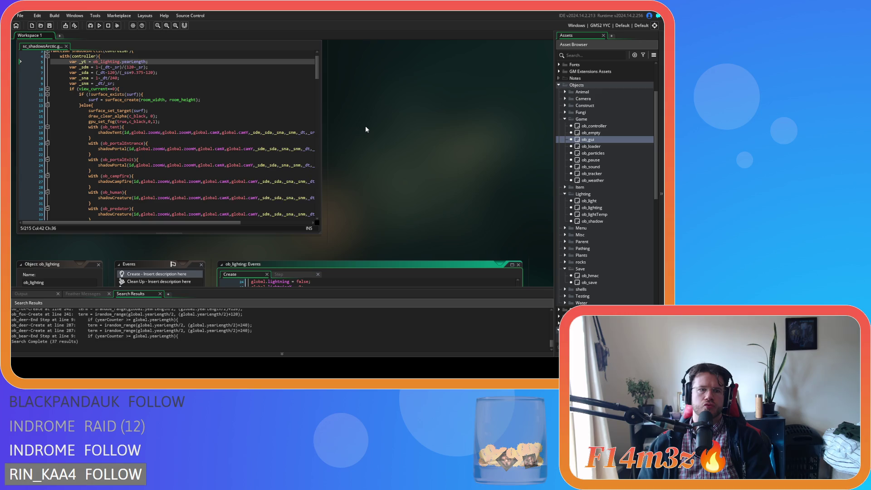
{"action": "scroll", "coordinate": [366, 129], "scroll_direction": "down", "scroll_amount": 5}
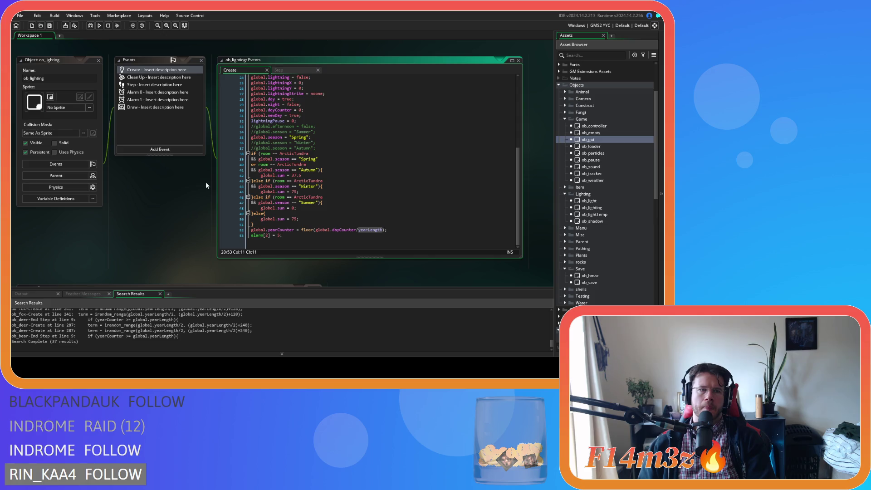
{"action": "scroll", "coordinate": [207, 182], "scroll_direction": "up", "scroll_amount": 6}
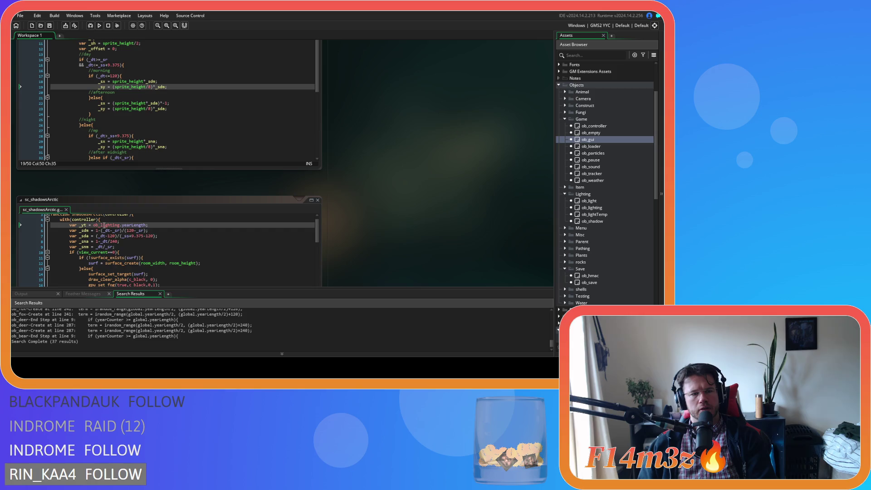
{"action": "left_click", "coordinate": [254, 229]}
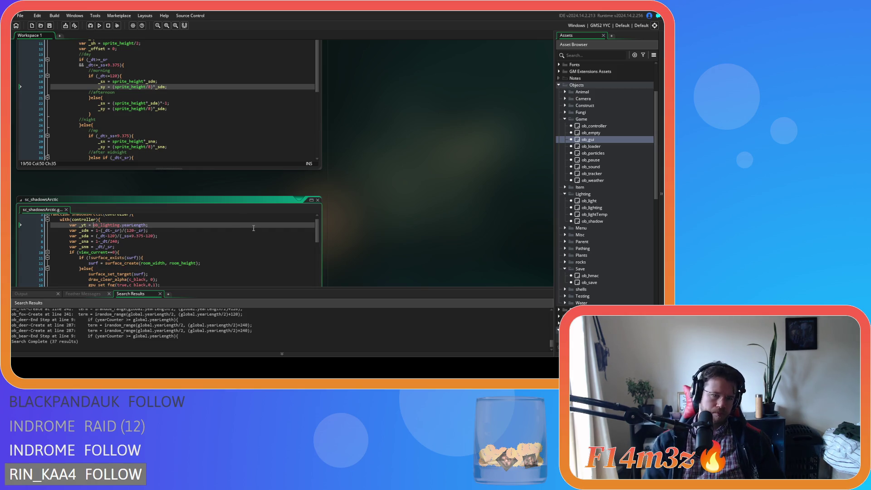
{"action": "scroll", "coordinate": [459, 157], "scroll_direction": "down", "scroll_amount": 6}
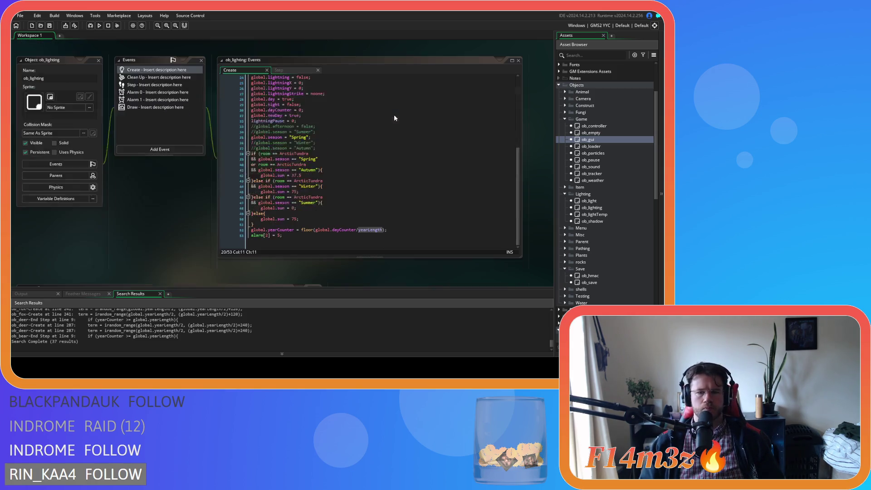
{"action": "scroll", "coordinate": [359, 147], "scroll_direction": "up", "scroll_amount": 6}
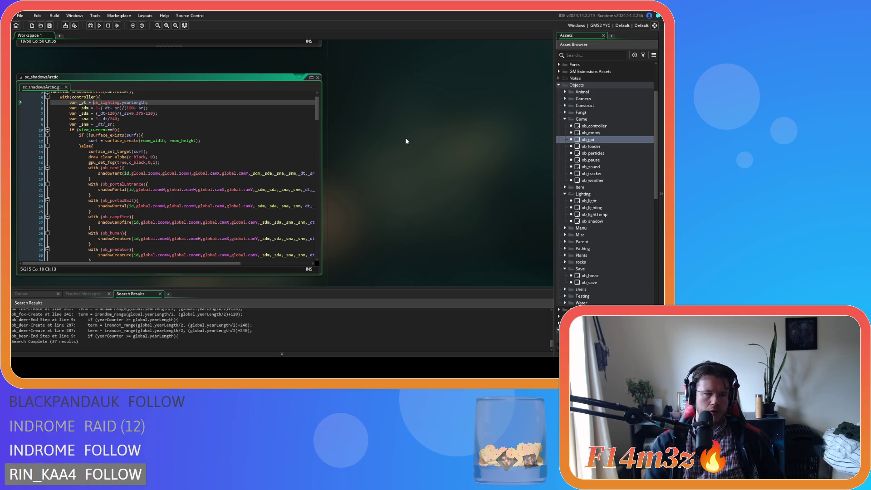
- Begin line 5's _yt expression with global.dayCounter and global.daytimer, checking where yearLength is defined
{"action": "type", "text": "global.da"}
{"action": "type", "text": "yCounter"}
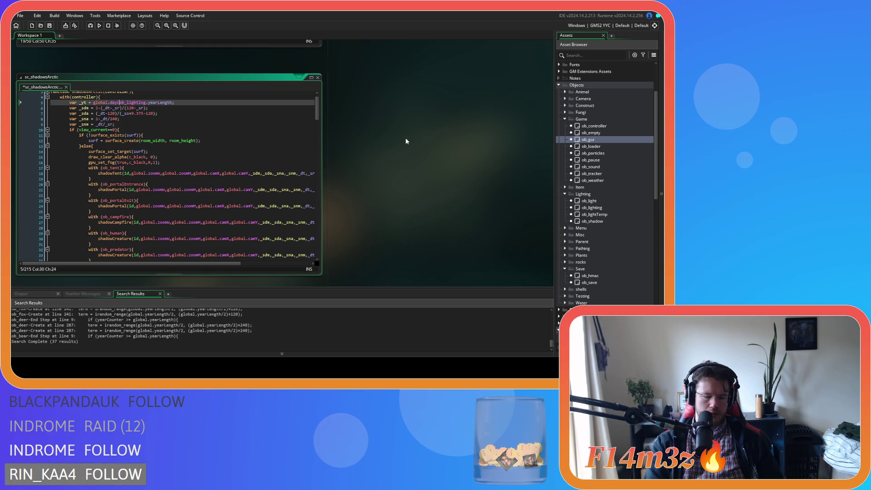
{"action": "key", "text": "Left"}
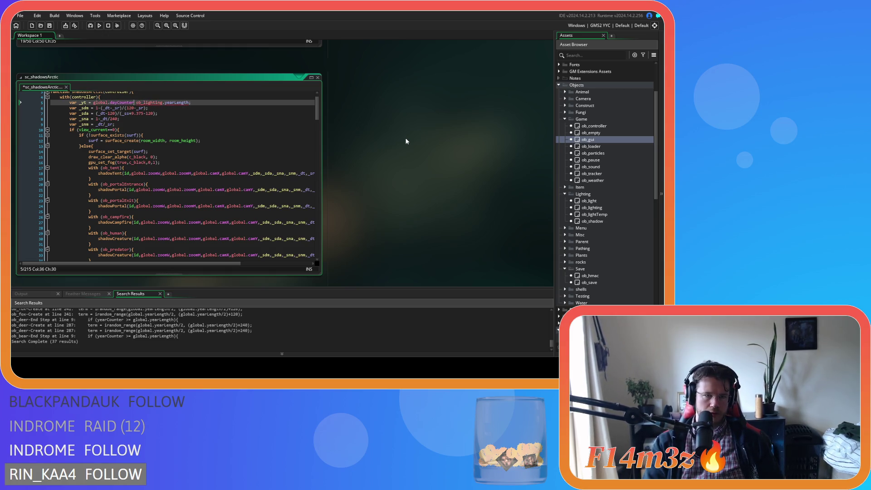
{"action": "type", "text": "/"}
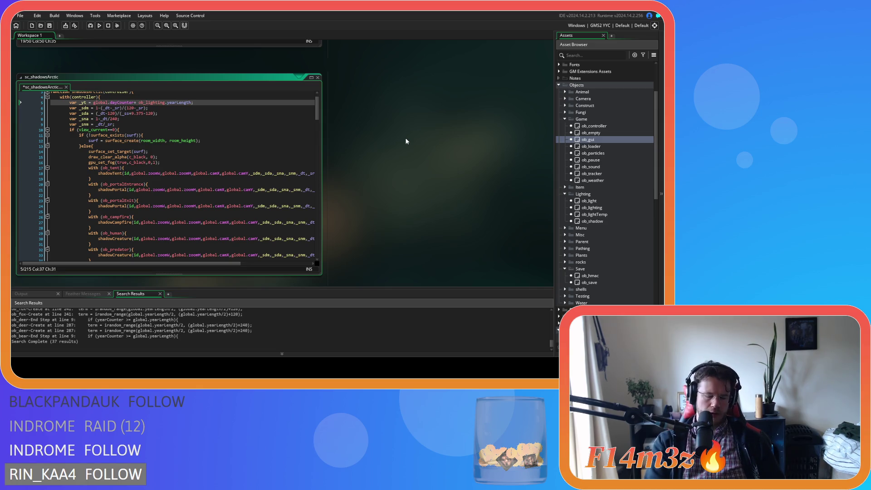
{"action": "middle_click", "coordinate": [184, 103]}
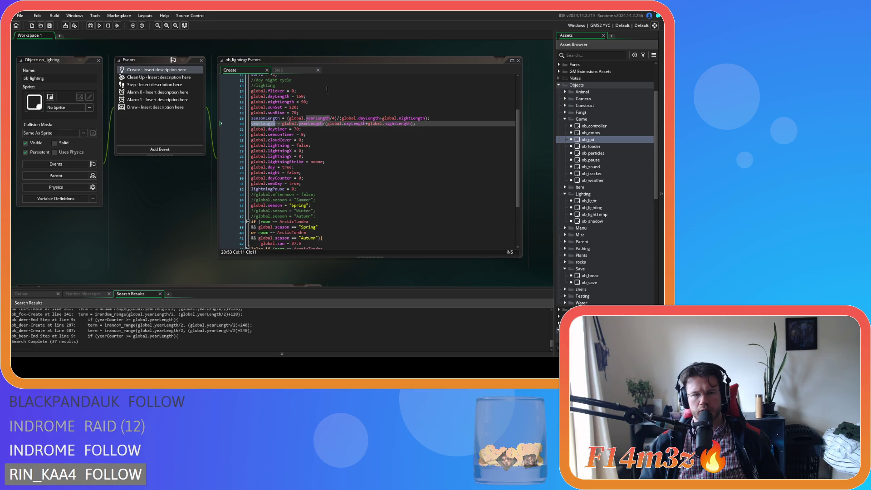
{"action": "scroll", "coordinate": [281, 178], "scroll_direction": "up", "scroll_amount": 5}
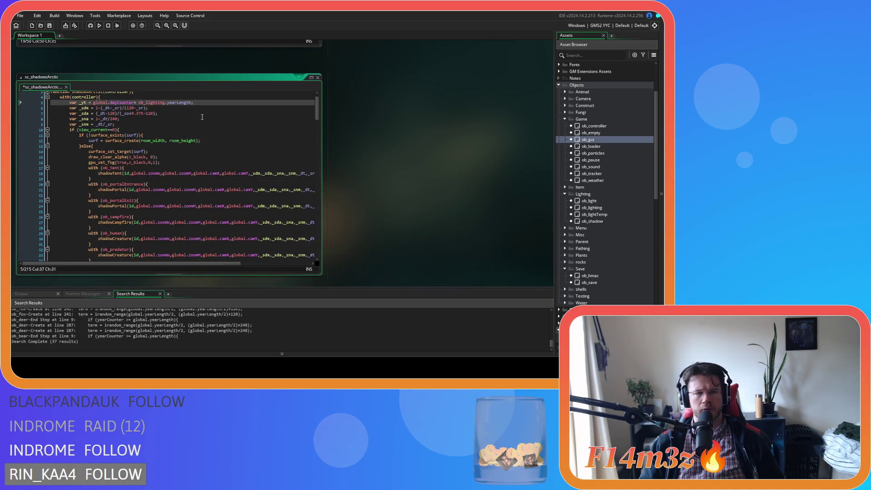
{"action": "type", "text": "da"}
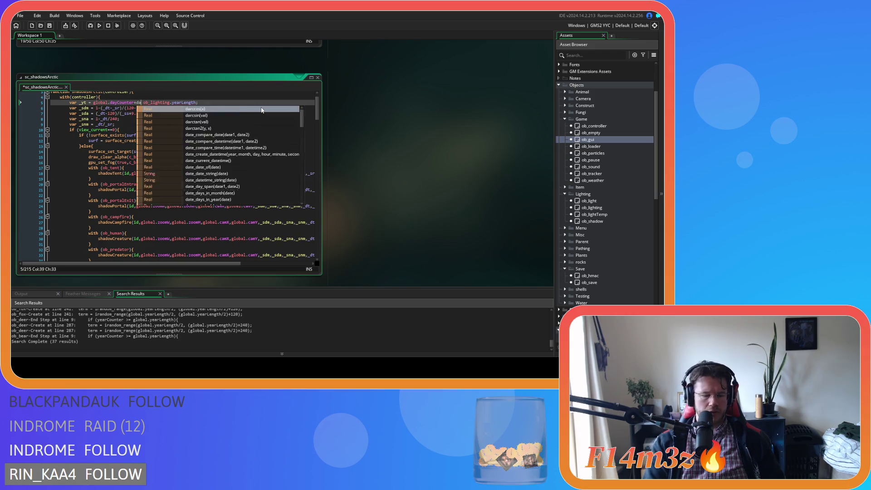
{"action": "type", "text": "y"}
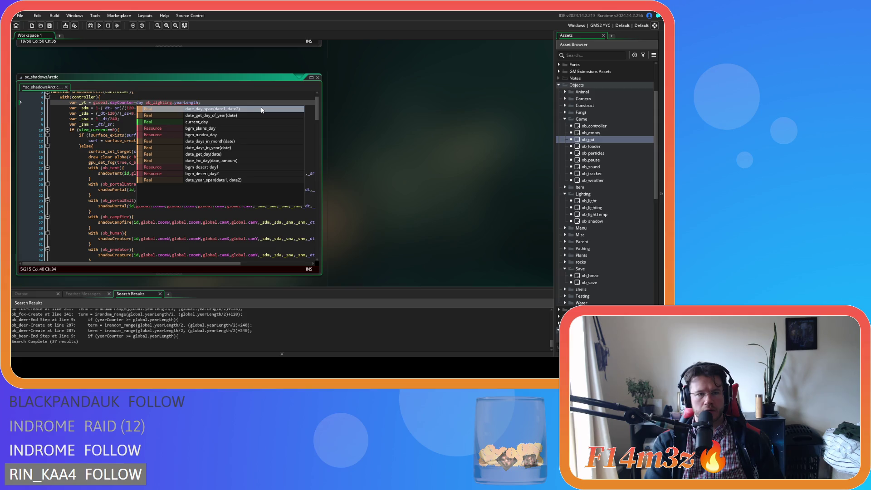
{"action": "key", "text": "BackSpace"}
{"action": "key", "text": "BackSpace"}
{"action": "key", "text": "BackSpace"}
{"action": "type", "text": "global.t"}
{"action": "key", "text": "BackSpace"}
{"action": "type", "text": "dayTimer"}
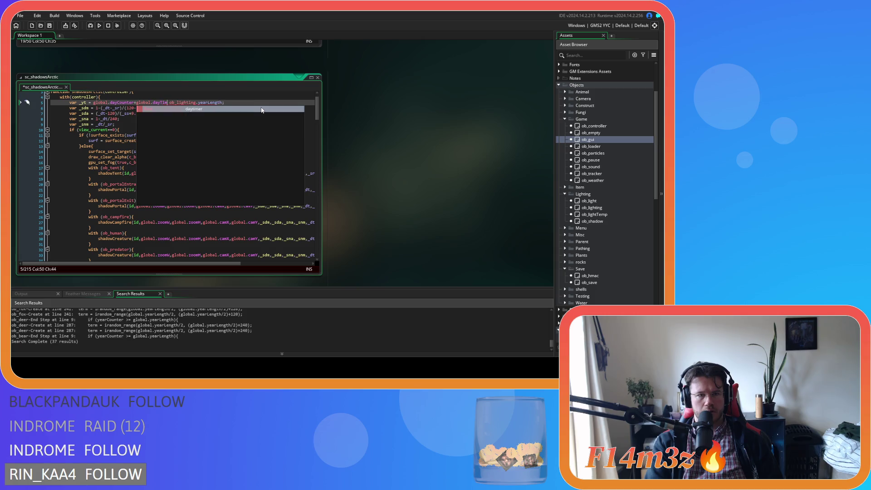
{"action": "key", "text": "Return"}
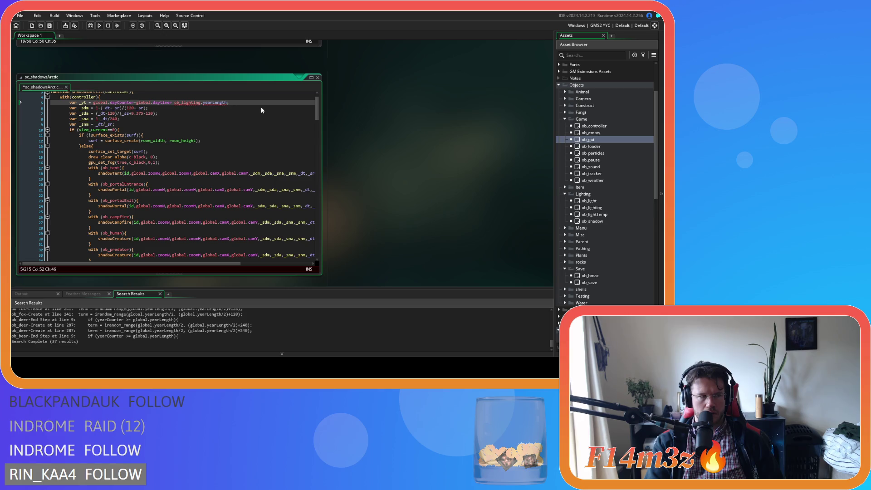
- Append /(global.dayLength+global.nightLength)/ before ob_lighting.yearLength using autocomplete suggestions
{"action": "type", "text": "/"}
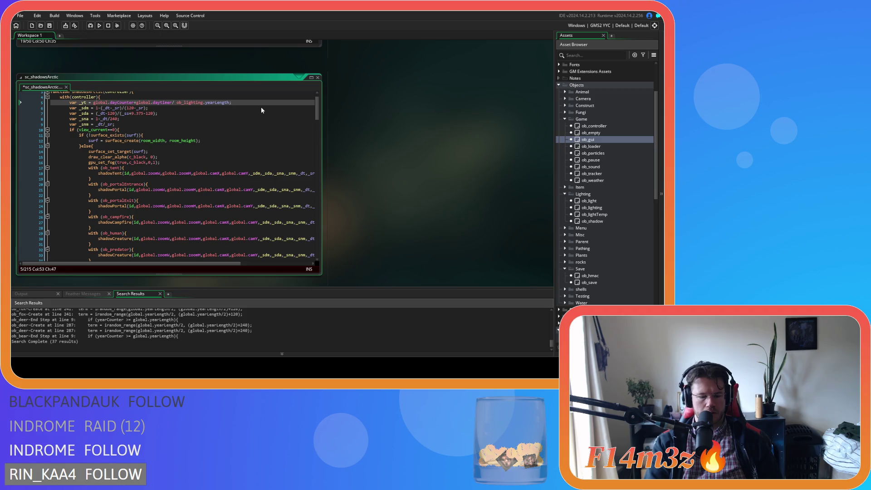
{"action": "type", "text": "("}
{"action": "type", "text": "global."}
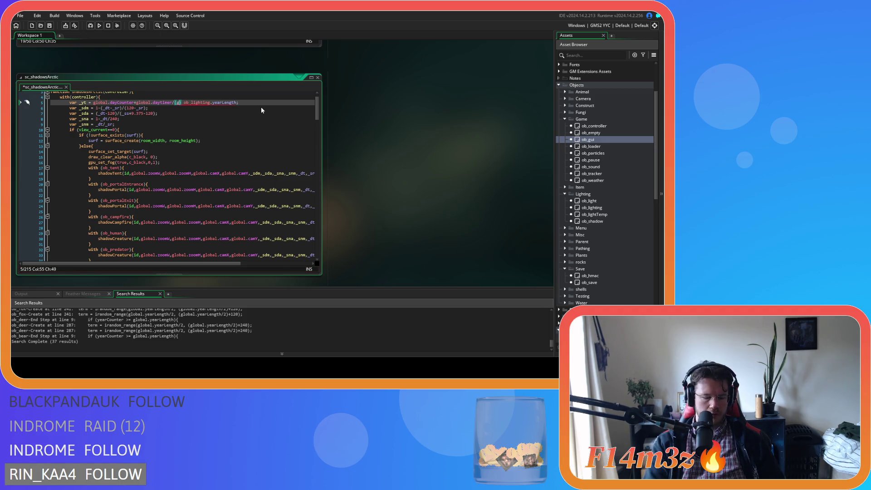
{"action": "type", "text": "day"}
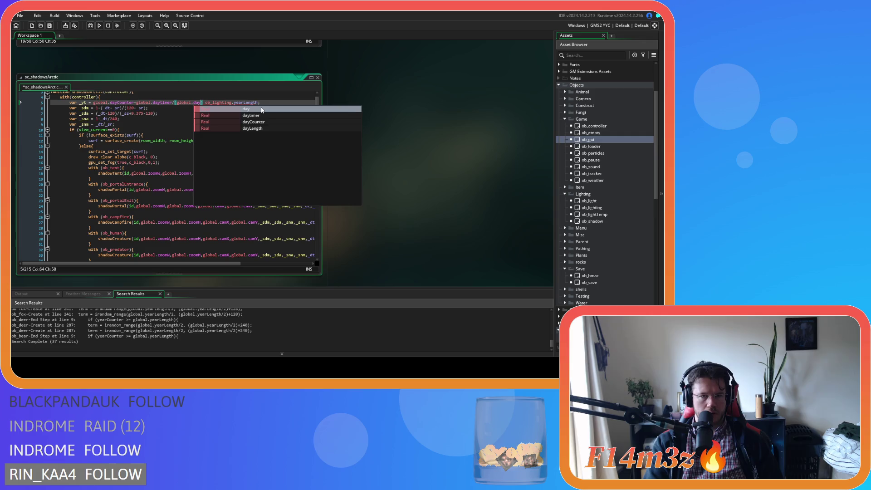
{"action": "key", "text": "Down"}
{"action": "key", "text": "Down"}
{"action": "key", "text": "Down"}
{"action": "key", "text": "Return"}
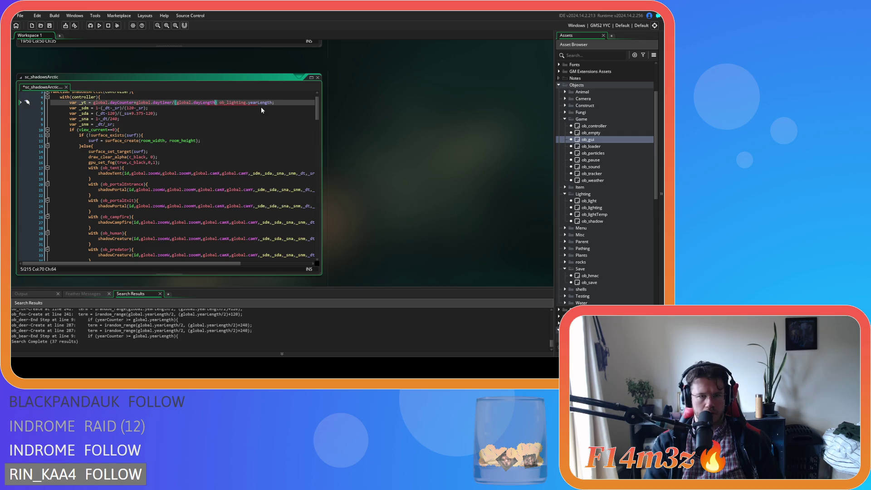
{"action": "type", "text": "+global.de"}
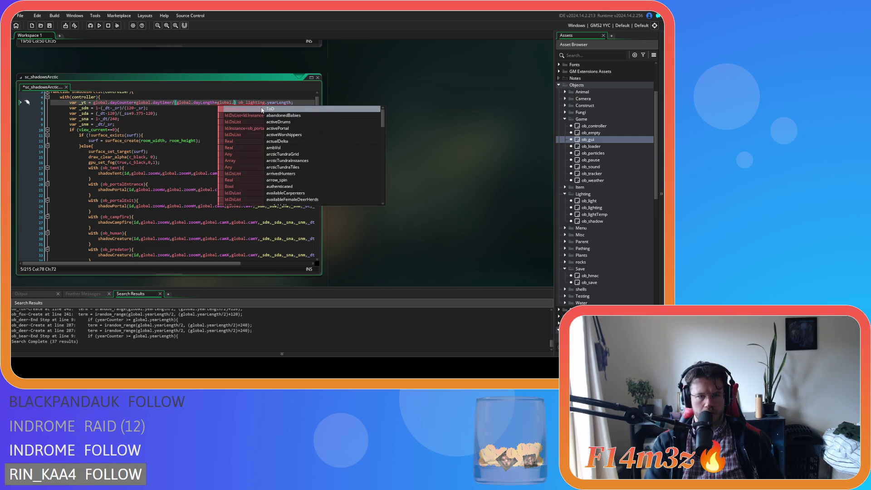
{"action": "key", "text": "BackSpace"}
{"action": "type", "text": "ay"}
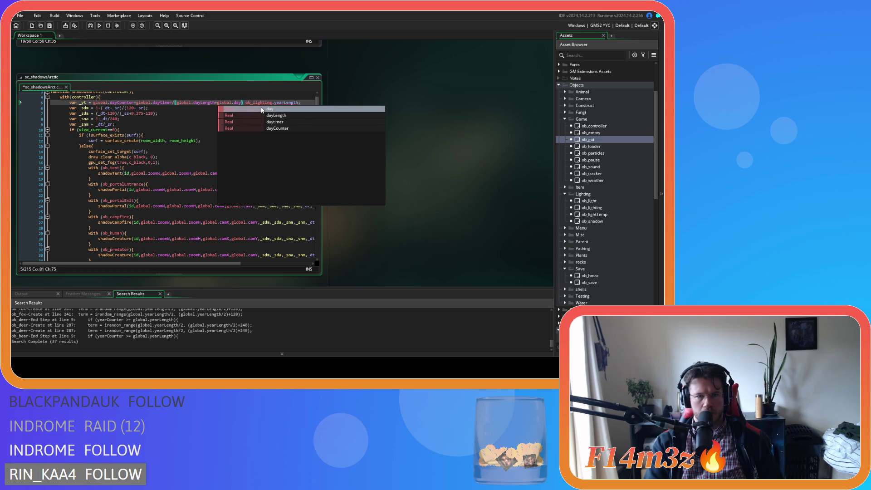
{"action": "key", "text": "BackSpace"}
{"action": "key", "text": "BackSpace"}
{"action": "key", "text": "BackSpace"}
{"action": "type", "text": "night"}
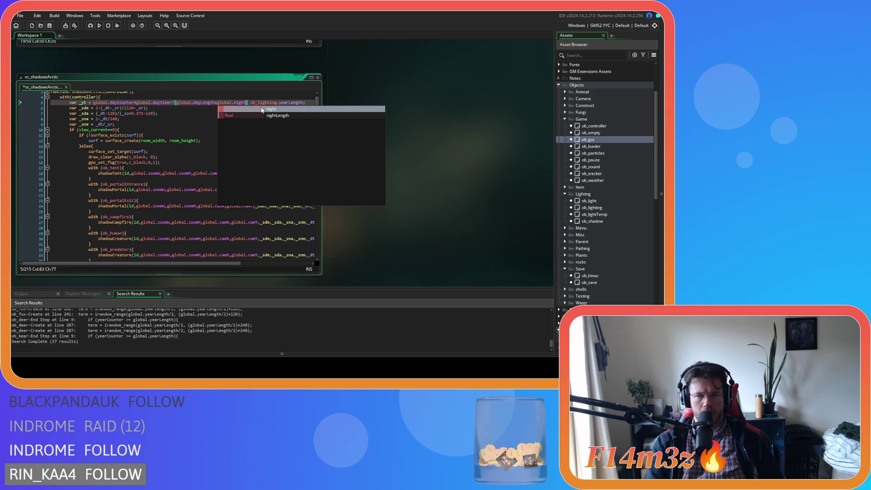
{"action": "key", "text": "Down"}
{"action": "key", "text": "Return"}
{"action": "type", "text": ")"}
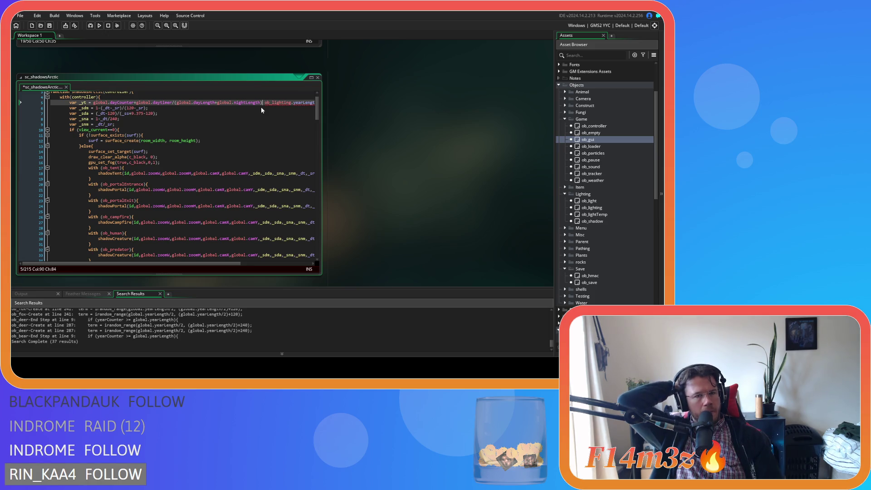
{"action": "type", "text": "/"}
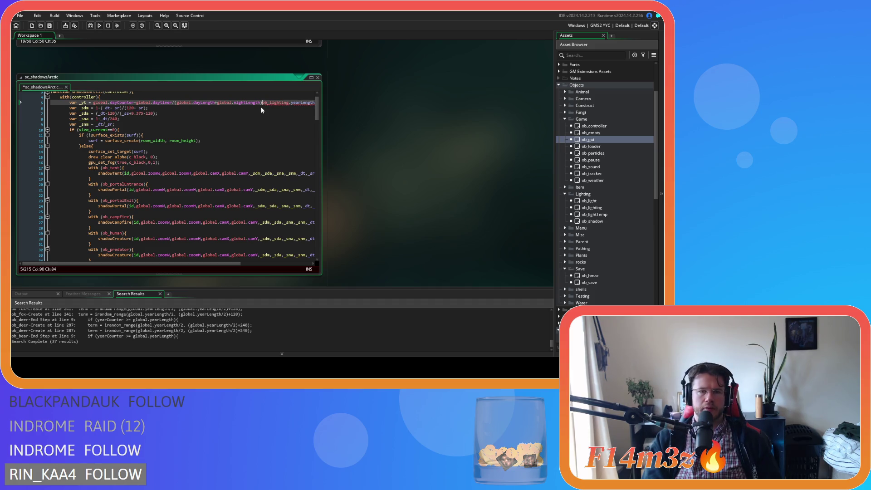
- Parenthesize global.dayCounter+global.daytimer/(global.dayLength+global.nightLength) so the whole sum is divided by yearLength
{"action": "left_click_drag", "start_coordinate": [162, 263], "coordinate": [175, 266]}
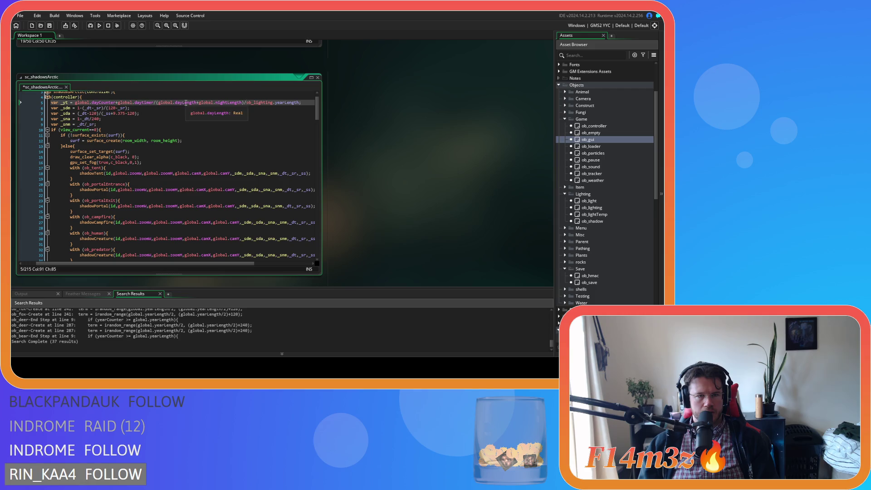
{"action": "left_click", "coordinate": [242, 102]}
{"action": "type", "text": ")"}
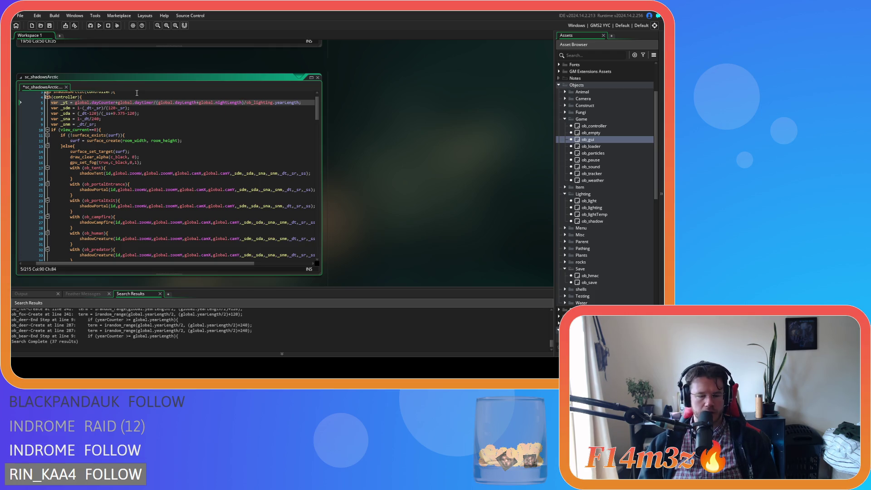
{"action": "type", "text": ")"}
{"action": "type", "text": "("}
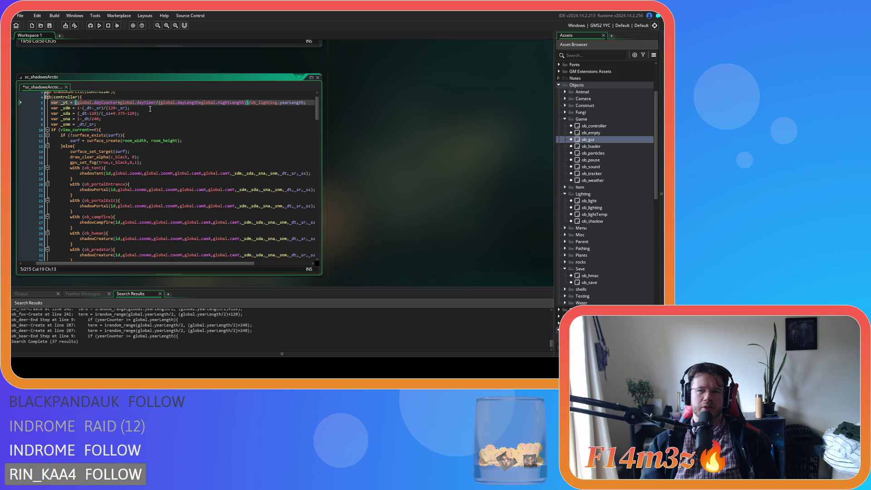
- Save the sc_shadowsArctic script with the completed _yt formula on line 5
{"action": "left_click", "coordinate": [308, 103]}
{"action": "key", "text": "ctrl+s"}
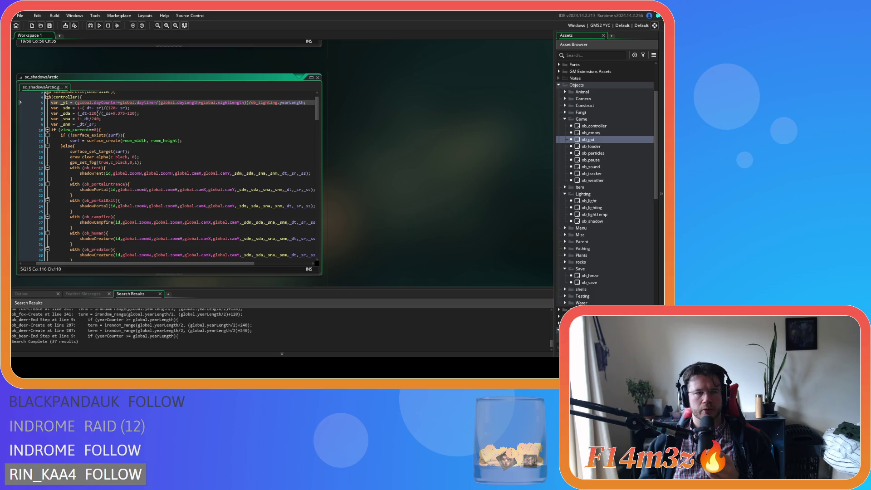
- Change line 6 to _sdm = 1-_yt/0.5, replacing (_dt-_sr) with _yt and the divisor with 0.5
{"action": "left_click", "coordinate": [88, 108]}
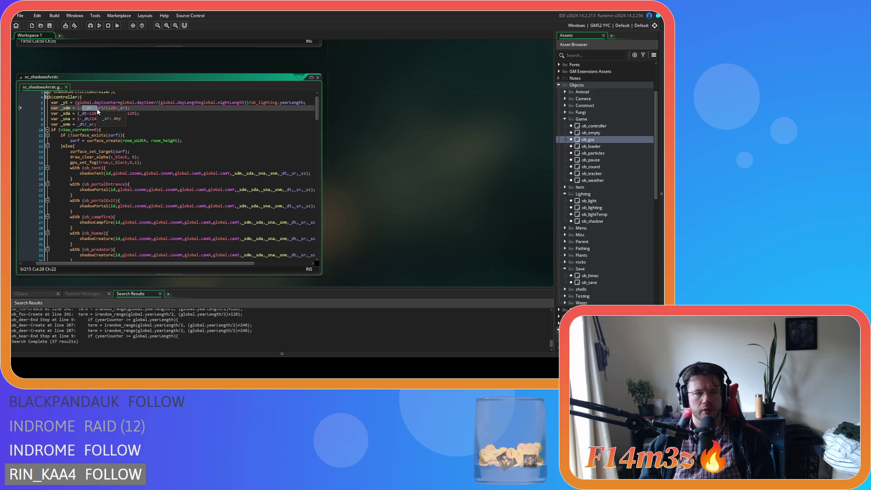
{"action": "key", "text": "Right"}
{"action": "key", "text": "Right"}
{"action": "key", "text": "Right"}
{"action": "key", "text": "Left"}
{"action": "key", "text": "Left"}
{"action": "key", "text": "Left"}
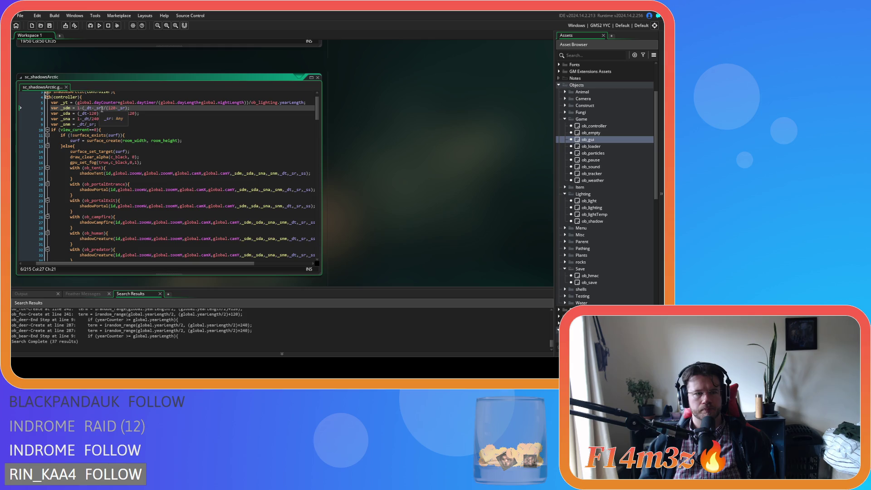
{"action": "left_click_drag", "start_coordinate": [104, 108], "coordinate": [83, 113]}
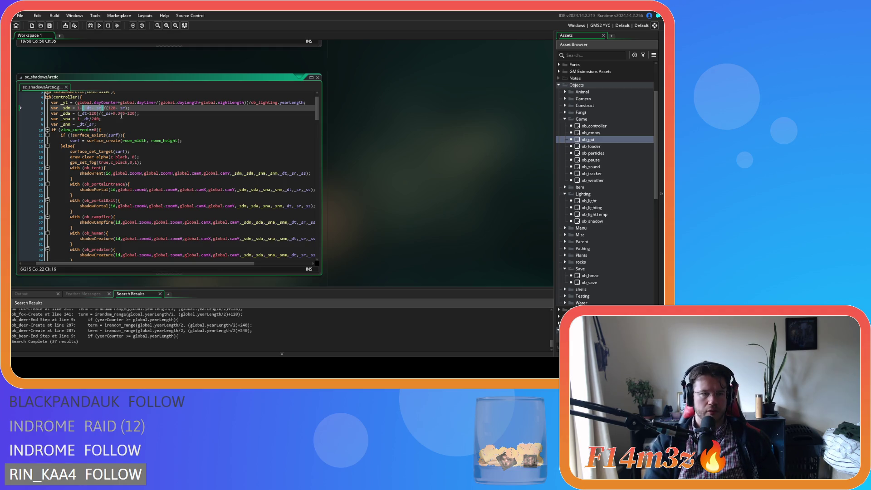
{"action": "type", "text": "_yt"}
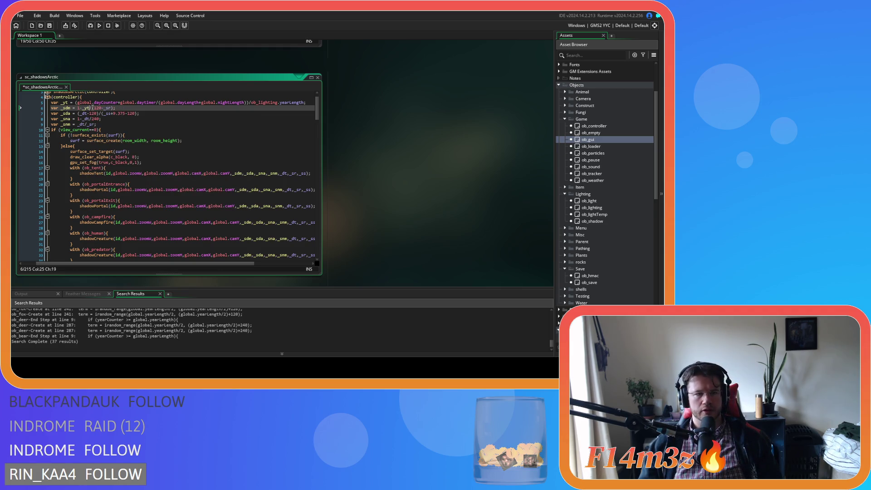
{"action": "left_click_drag", "start_coordinate": [92, 108], "coordinate": [113, 108]}
{"action": "type", "text": "0.5"}
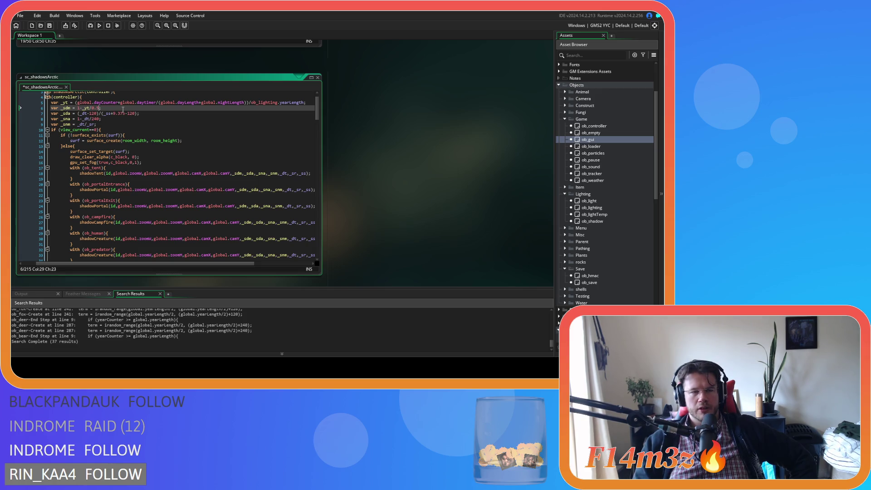
{"action": "left_click_drag", "start_coordinate": [306, 102], "coordinate": [75, 105]}
{"action": "left_click", "coordinate": [151, 108]}
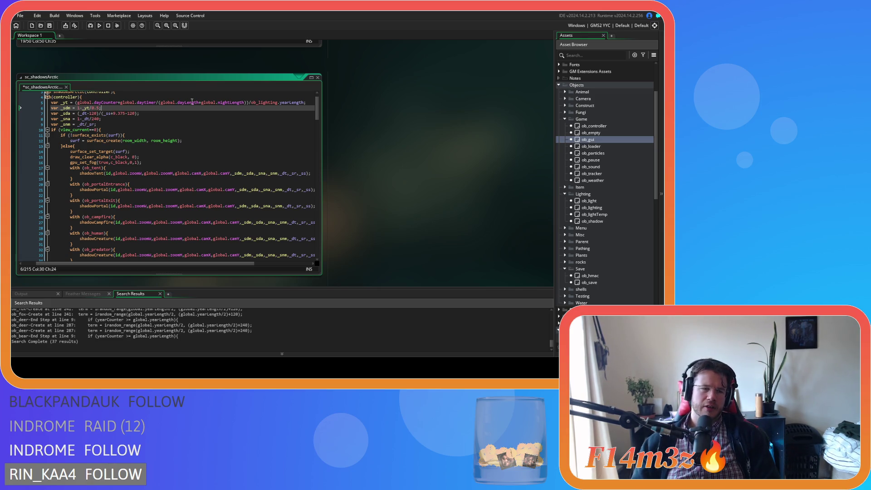
- Scroll through the workspace and place the caret at the end of the Draw code
{"action": "scroll", "coordinate": [434, 153], "scroll_direction": "up", "scroll_amount": 10}
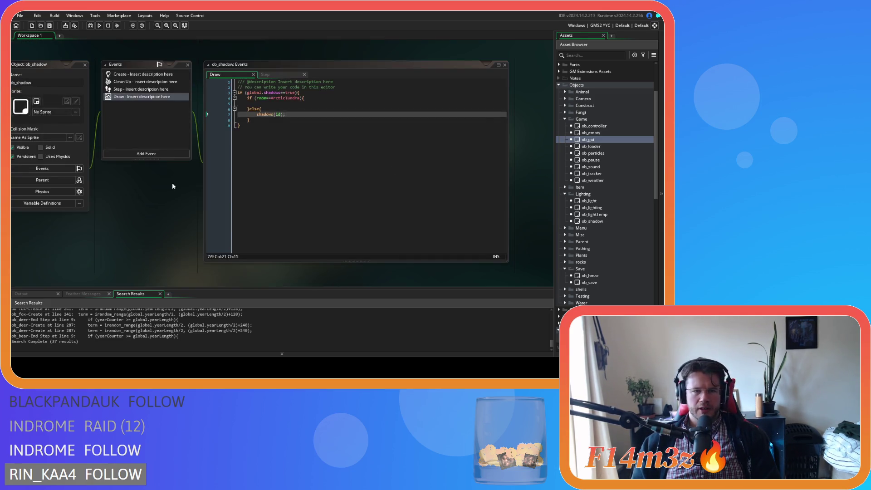
{"action": "scroll", "coordinate": [190, 180], "scroll_direction": "up", "scroll_amount": 5}
{"action": "scroll", "coordinate": [215, 173], "scroll_direction": "down", "scroll_amount": 4}
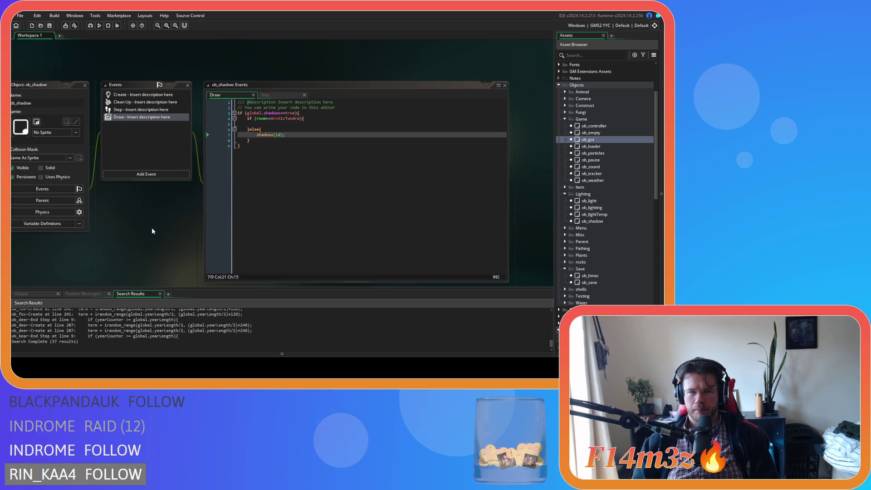
{"action": "scroll", "coordinate": [152, 228], "scroll_direction": "down", "scroll_amount": 1}
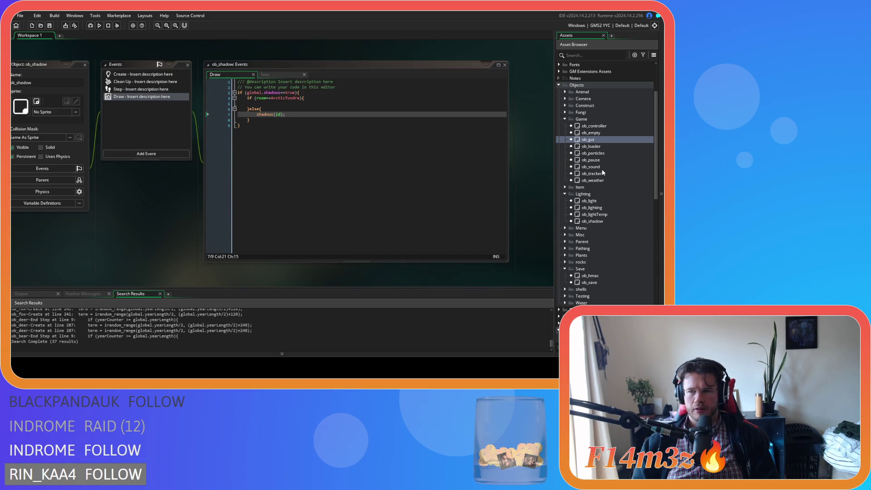
{"action": "scroll", "coordinate": [177, 213], "scroll_direction": "up", "scroll_amount": 1}
{"action": "scroll", "coordinate": [177, 213], "scroll_direction": "down", "scroll_amount": 1}
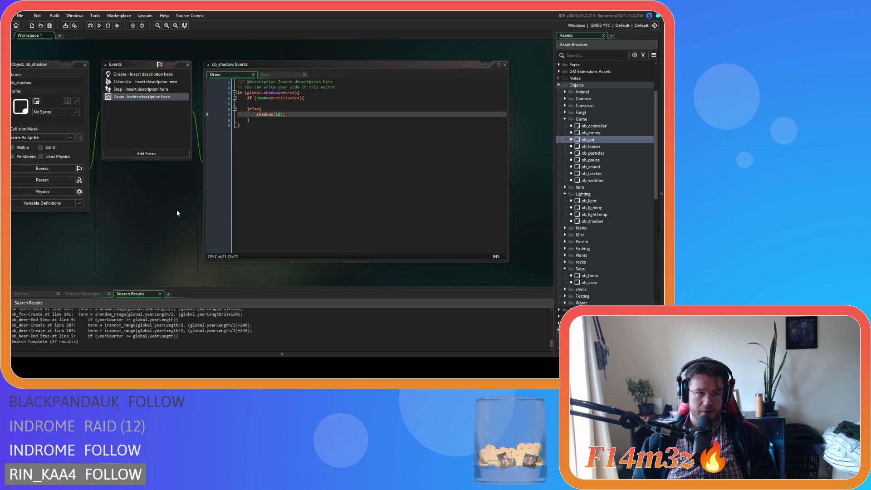
{"action": "scroll", "coordinate": [177, 212], "scroll_direction": "up", "scroll_amount": 1}
{"action": "scroll", "coordinate": [177, 213], "scroll_direction": "down", "scroll_amount": 1}
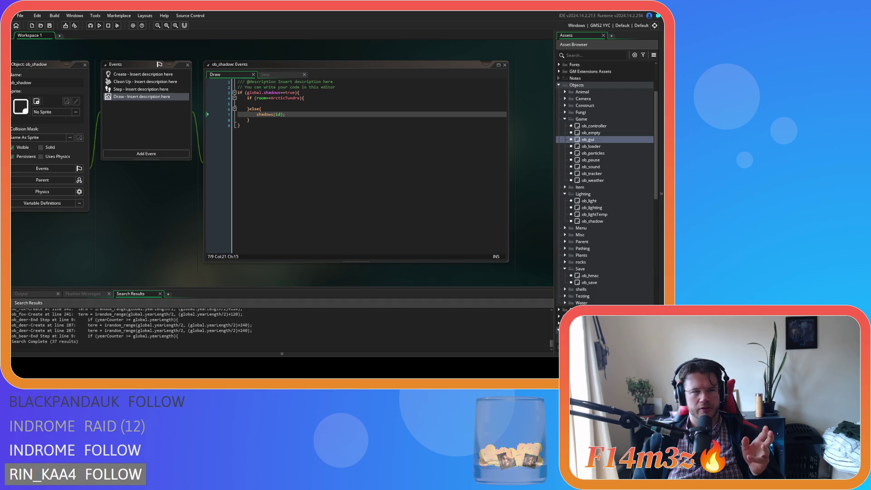
{"action": "left_click", "coordinate": [311, 136]}
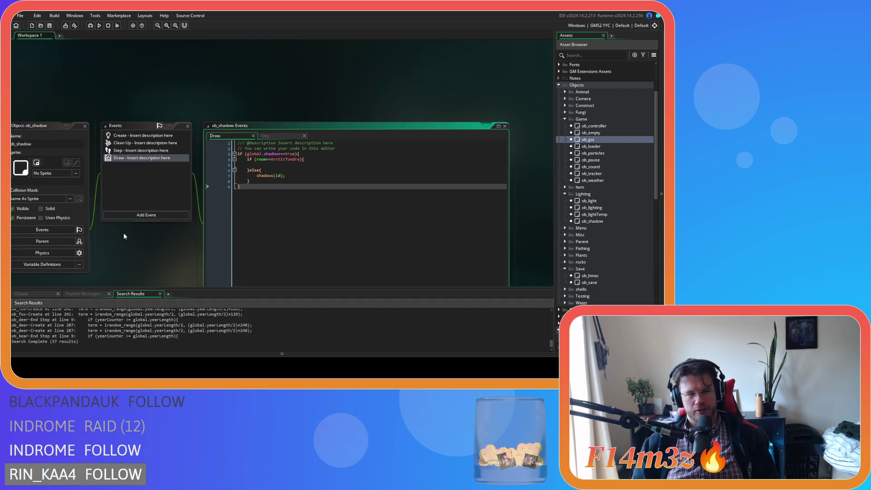
- Pan past sc_shadowStaticArctic back to the ob_shadow object's full Draw event code
{"action": "mouse_move", "coordinate": [159, 211]}
{"action": "left_mouse_down"}
{"action": "mouse_move", "coordinate": [107, 204]}
{"action": "mouse_move", "coordinate": [197, 236]}
{"action": "mouse_move", "coordinate": [152, 255]}
{"action": "mouse_move", "coordinate": [164, 237]}
{"action": "mouse_move", "coordinate": [135, 170]}
{"action": "left_mouse_up"}
{"action": "left_click_drag", "start_coordinate": [121, 211], "coordinate": [159, 140]}
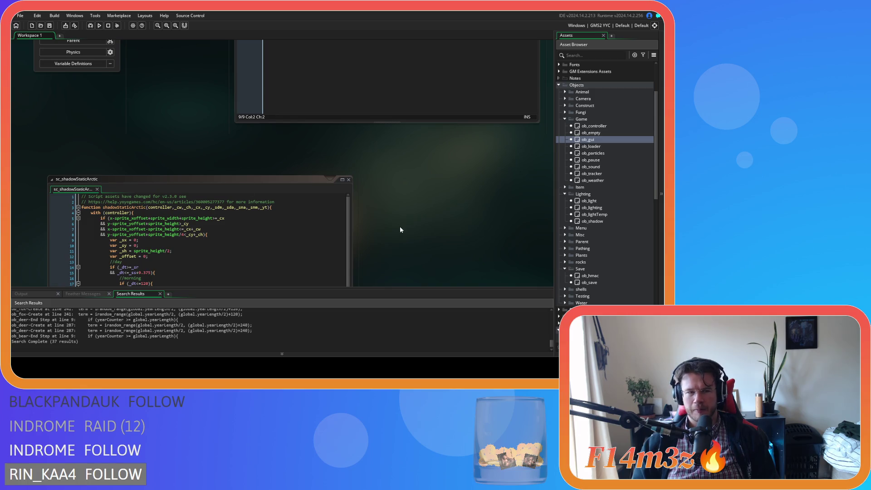
{"action": "scroll", "coordinate": [391, 172], "scroll_direction": "down", "scroll_amount": 5}
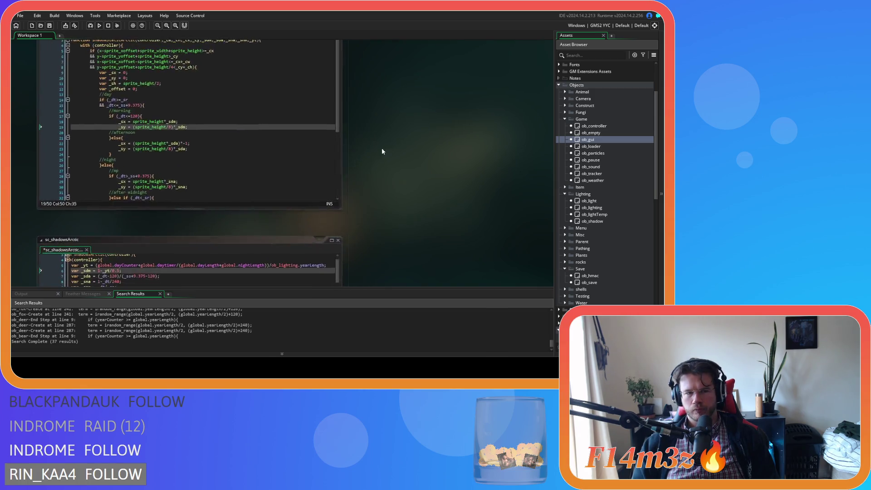
{"action": "scroll", "coordinate": [382, 208], "scroll_direction": "up", "scroll_amount": 6}
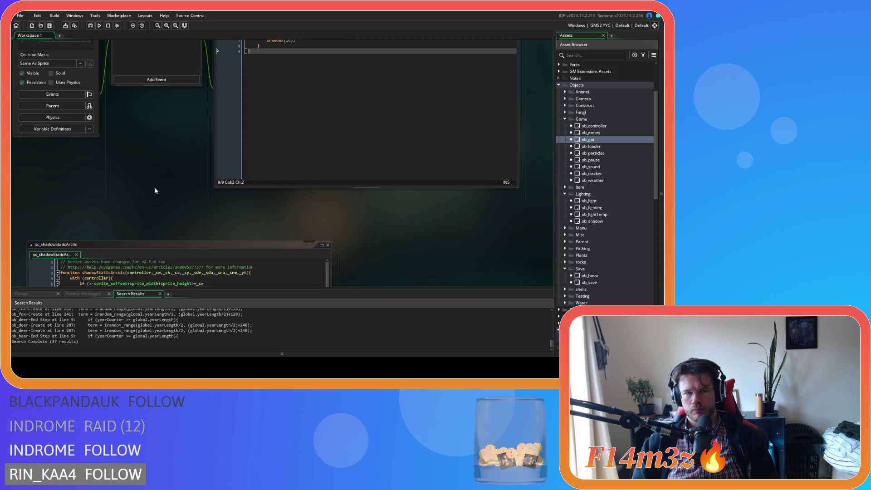
{"action": "left_click_drag", "start_coordinate": [155, 188], "coordinate": [238, 253]}
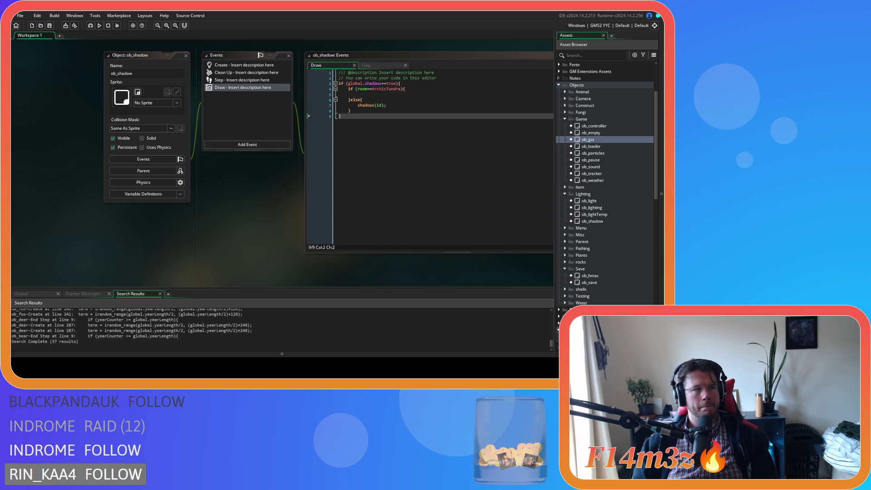
{"action": "left_click", "coordinate": [370, 58]}
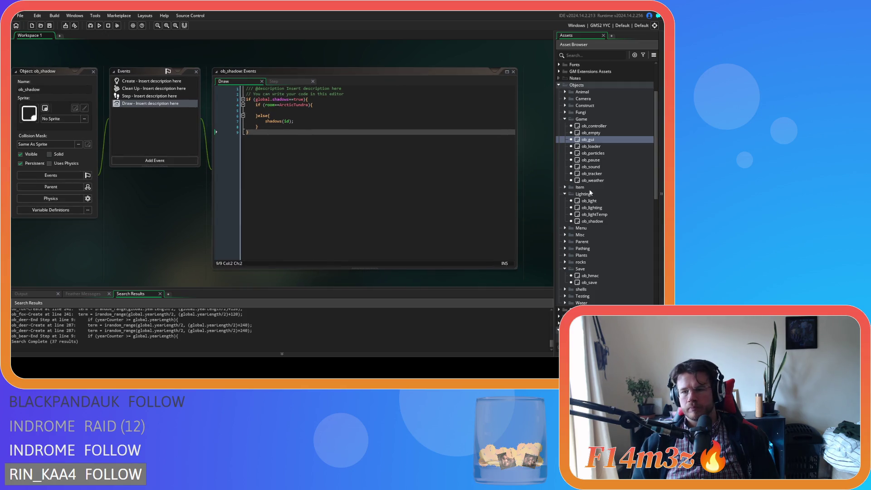
- Open ob_lighting's Create event and place the caret after the yearCounter line on line 52
{"action": "left_click", "coordinate": [603, 208]}
{"action": "double_click", "coordinate": [603, 208]}
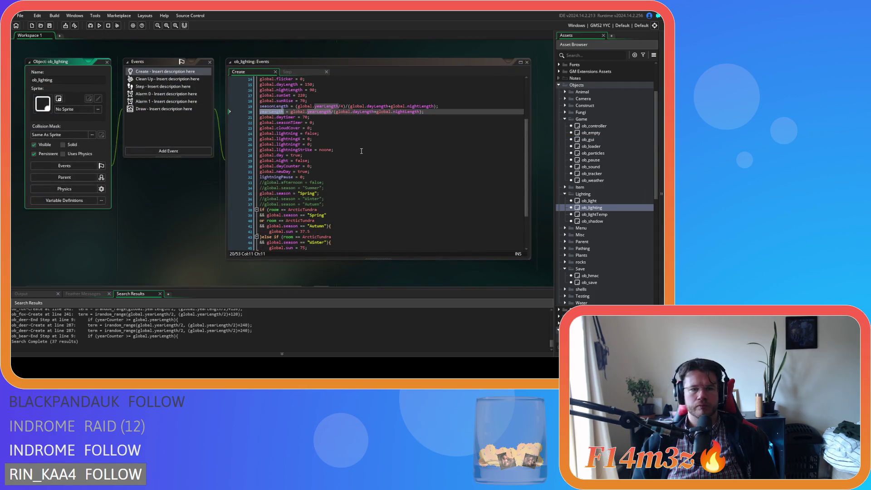
{"action": "scroll", "coordinate": [362, 143], "scroll_direction": "down", "scroll_amount": 4}
{"action": "left_click", "coordinate": [409, 230]}
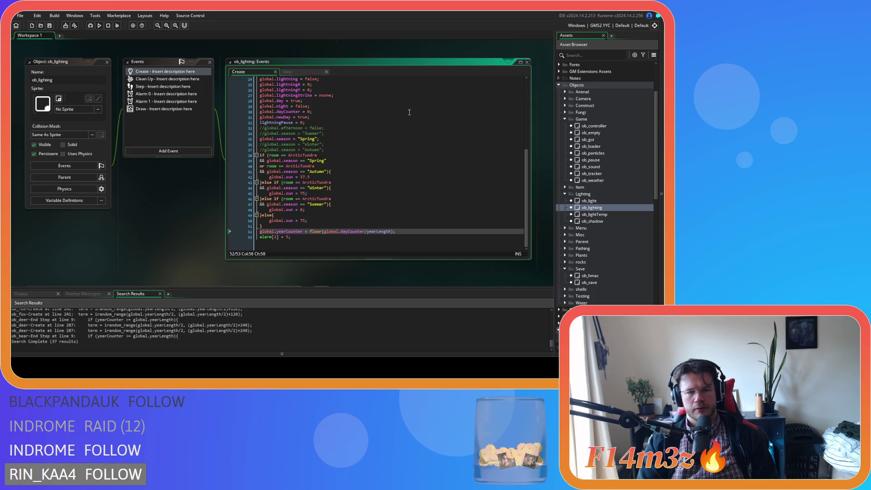
- Move a new global.yearProgress = 0 line up among the globals, after the newday initialisation
{"action": "key", "text": "Return"}
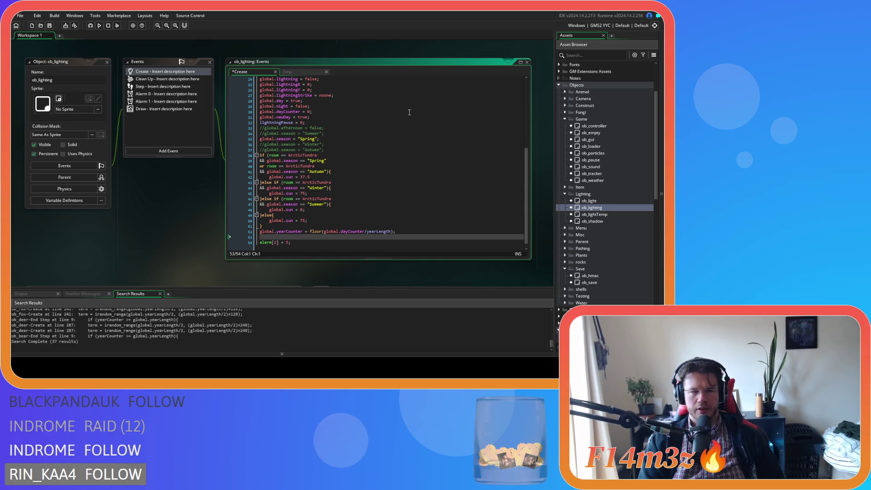
{"action": "type", "text": "global.yea"}
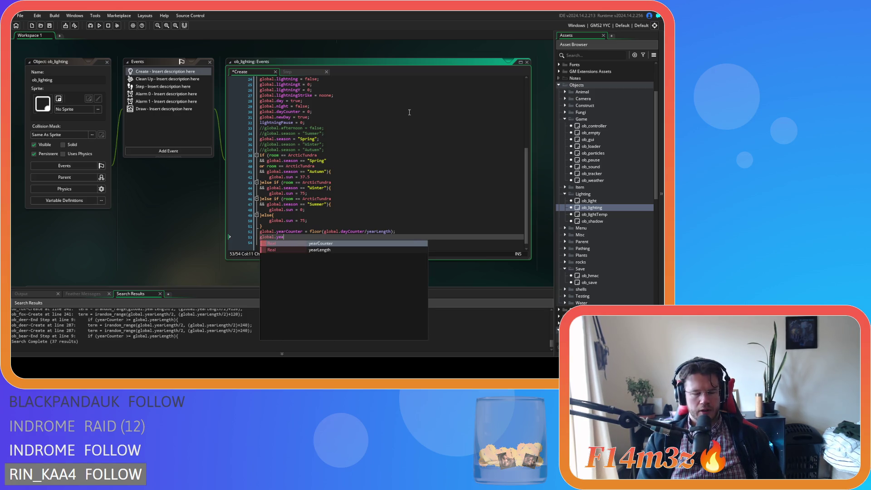
{"action": "type", "text": "rProgress"}
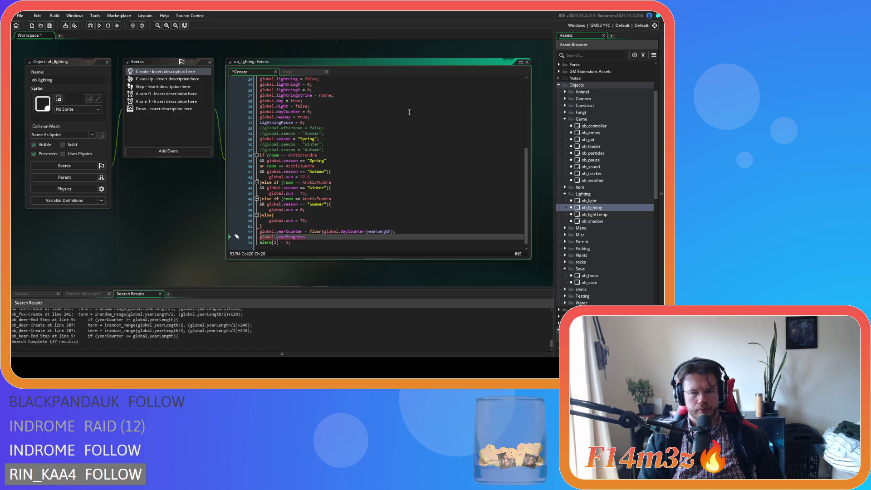
{"action": "type", "text": " = 0;"}
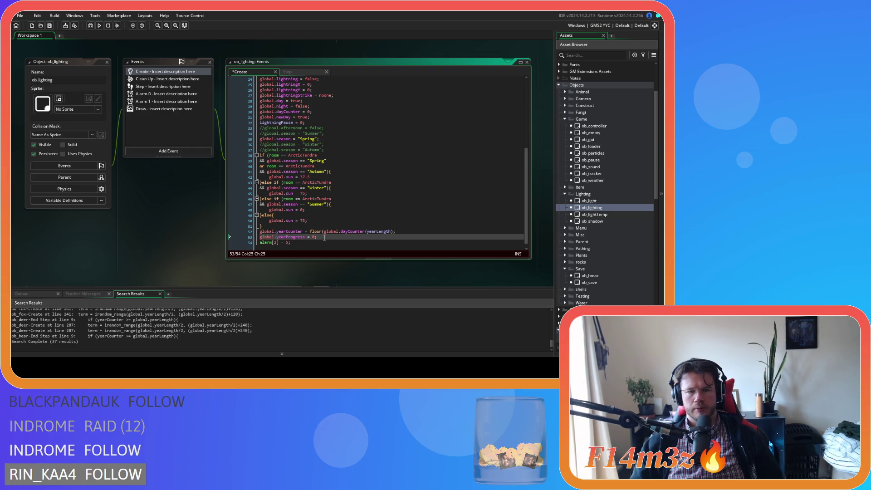
{"action": "left_click", "coordinate": [249, 237]}
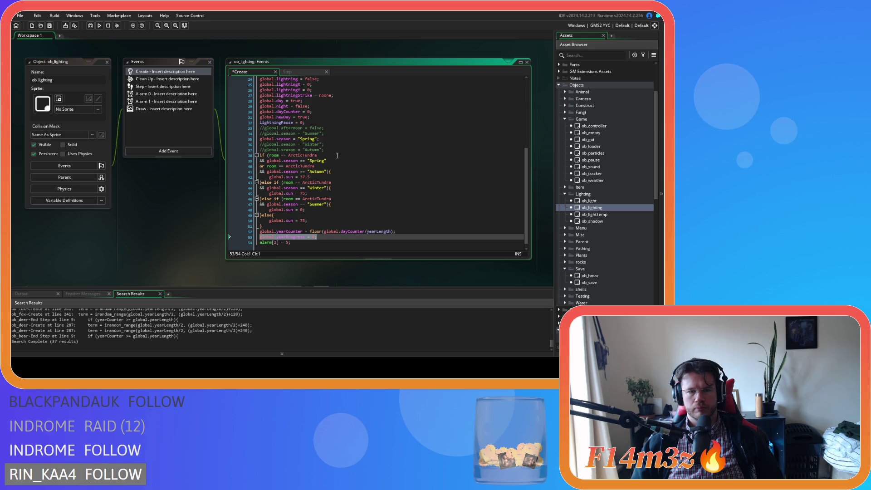
{"action": "left_click", "coordinate": [331, 118]}
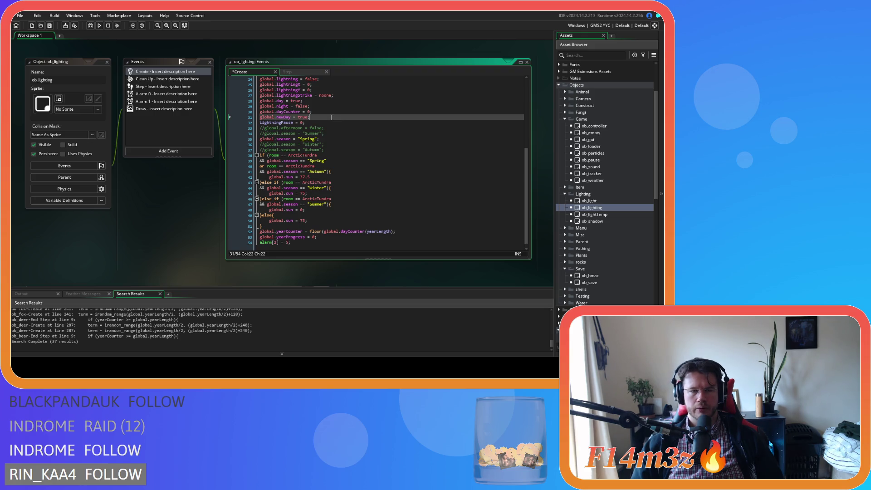
{"action": "key", "text": "Return"}
{"action": "type", "text": "global.yearProgress = 0;"}
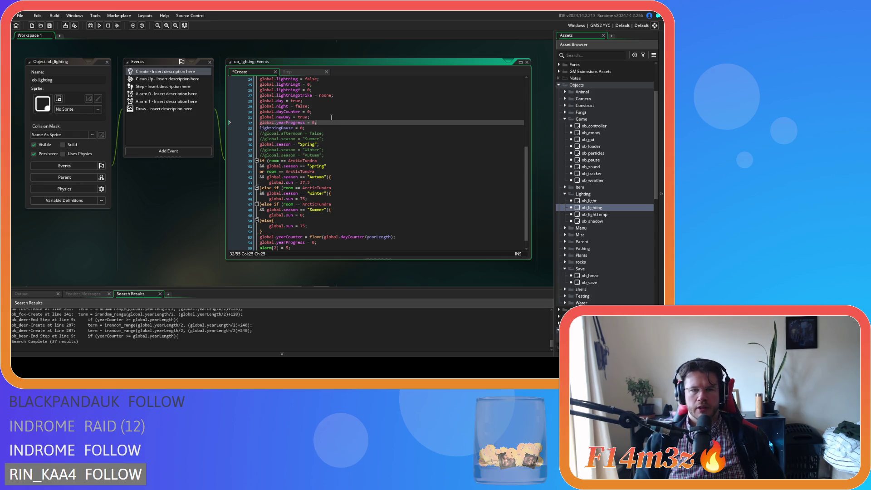
{"action": "left_click", "coordinate": [230, 237]}
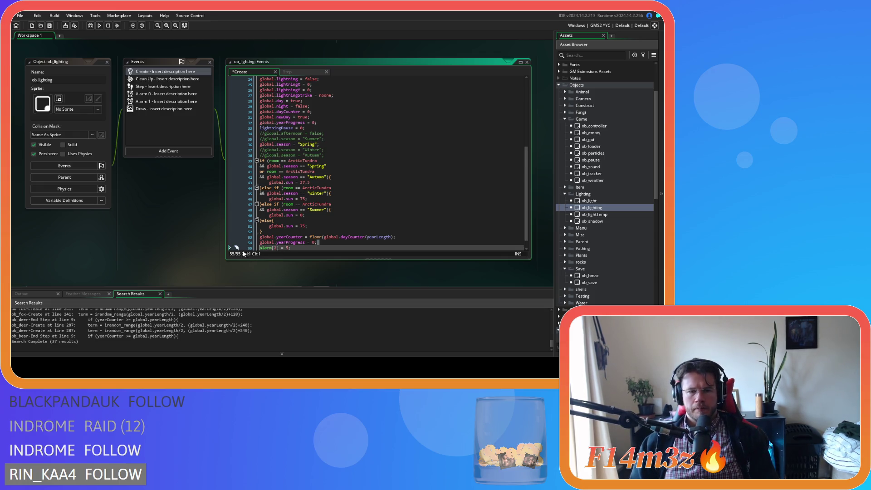
{"action": "left_click", "coordinate": [241, 244]}
{"action": "key", "text": "shift+End"}
{"action": "key", "text": "BackSpace"}
{"action": "key", "text": "BackSpace"}
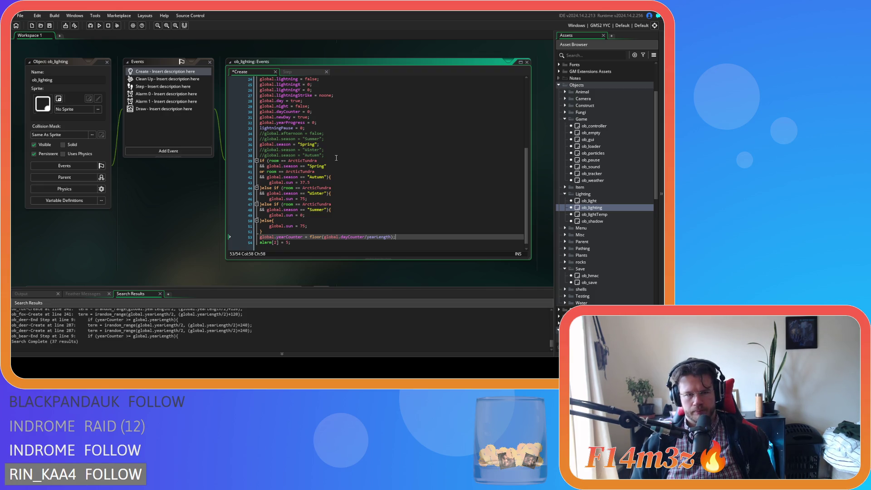
- Position the caret inside the first ArcticTundra room check condition on line 39
{"action": "left_click", "coordinate": [329, 162]}
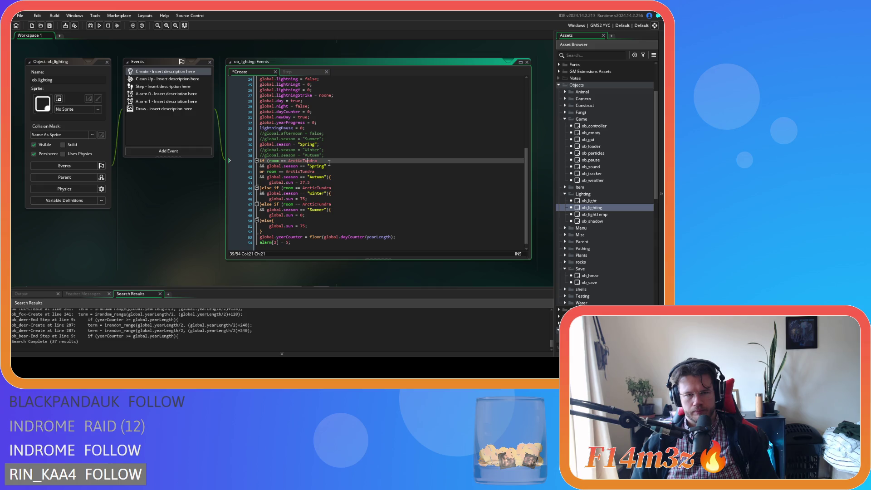
{"action": "key", "text": "ctrl+Left"}
{"action": "key", "text": "ctrl+Left"}
{"action": "key", "text": "ctrl+Left"}
{"action": "key", "text": "Right"}
{"action": "key", "text": "Right"}
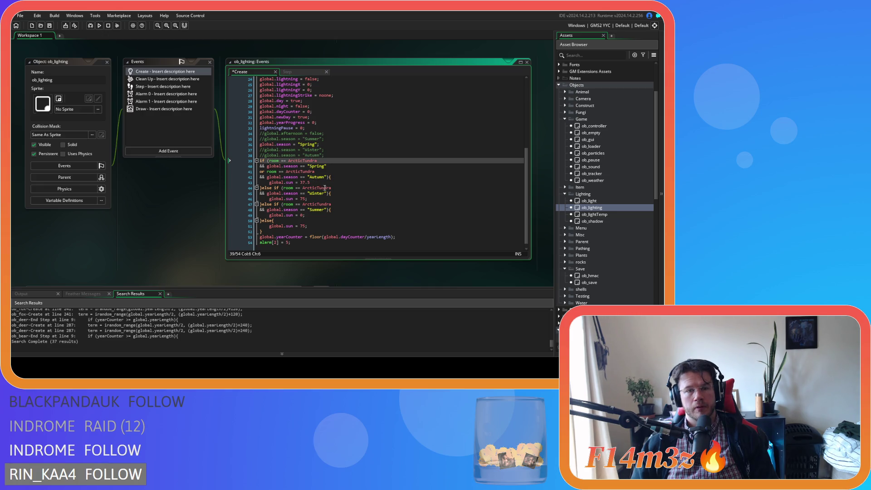
{"action": "left_click", "coordinate": [336, 181]}
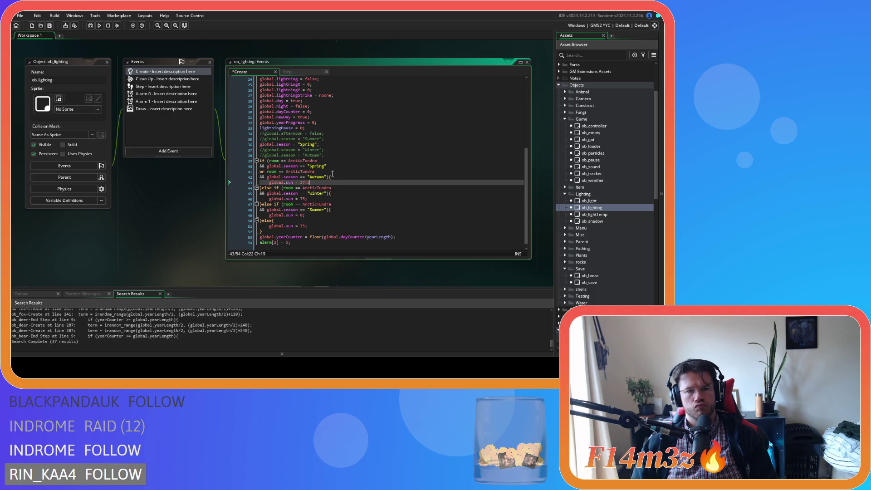
{"action": "left_click", "coordinate": [333, 155]}
{"action": "key", "text": "Return"}
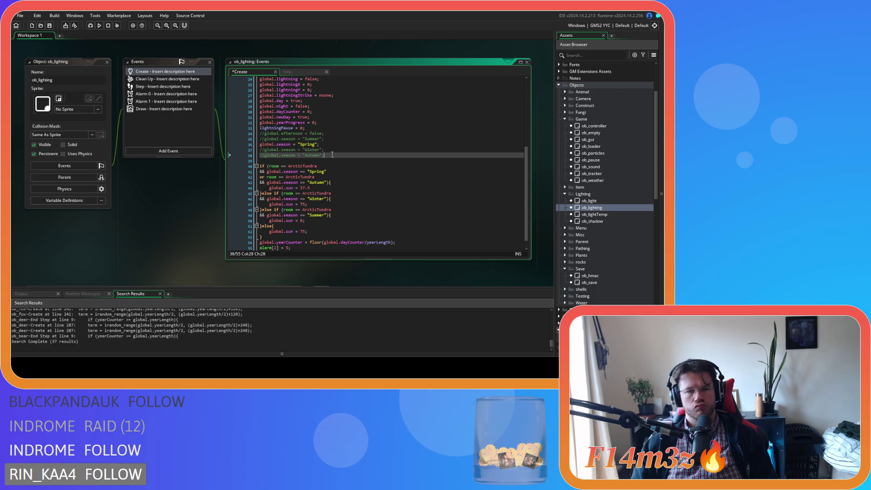
{"action": "mouse_move", "coordinate": [319, 166]}
{"action": "left_mouse_down"}
{"action": "mouse_move", "coordinate": [277, 174]}
{"action": "mouse_move", "coordinate": [270, 166]}
{"action": "left_mouse_up"}
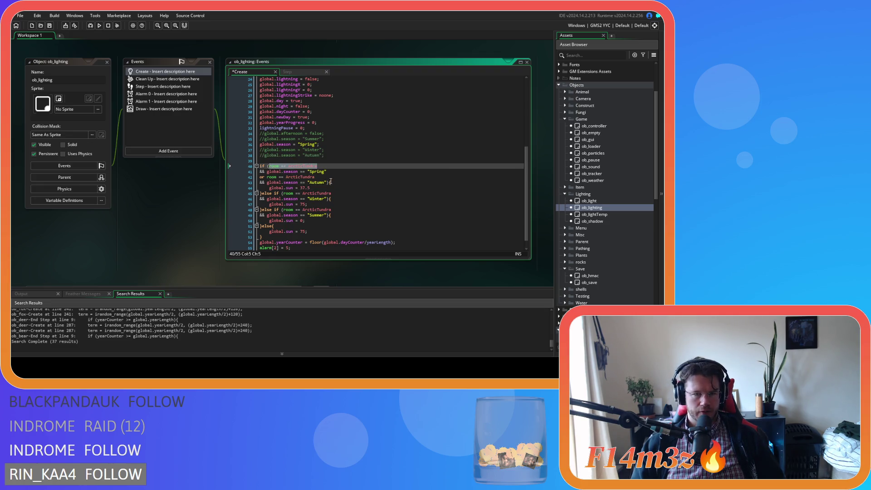
{"action": "key", "text": "BackSpace"}
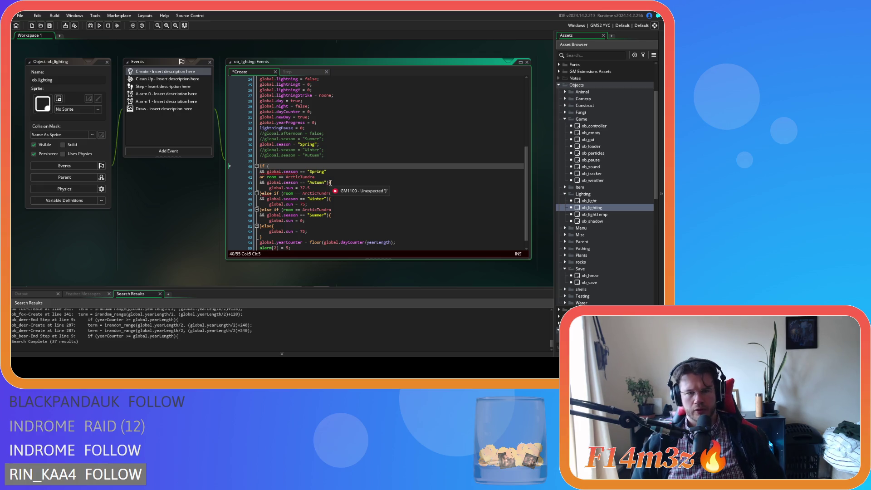
{"action": "key", "text": "ctrl+z"}
{"action": "left_click", "coordinate": [332, 186]}
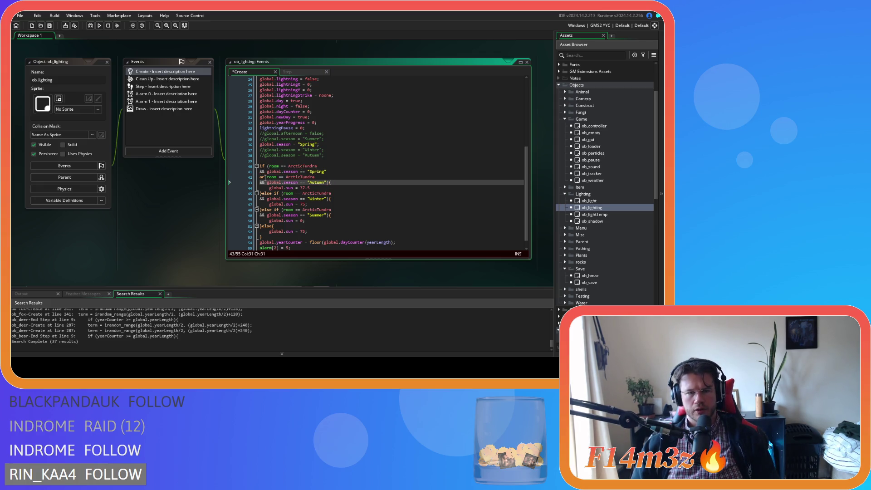
{"action": "left_click_drag", "start_coordinate": [269, 177], "coordinate": [259, 177]}
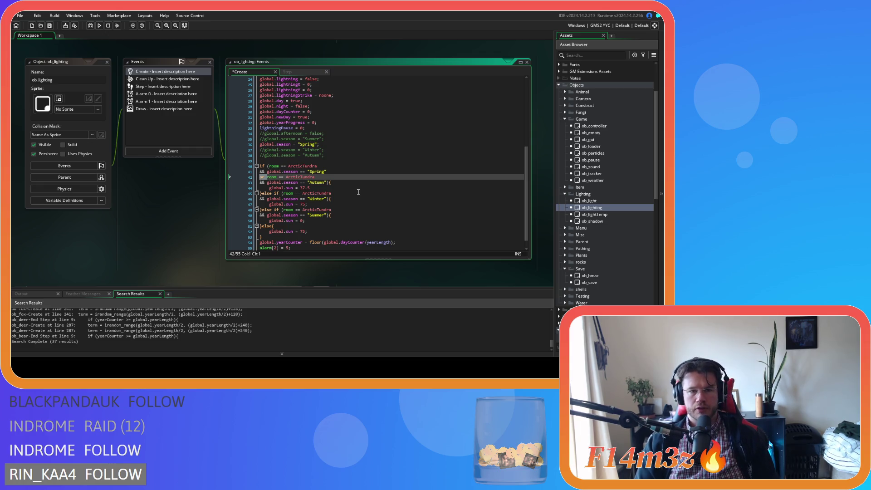
- Replace the 'or' with '}else if (' to split Spring and Autumn into separate branches
{"action": "type", "text": "|"}
{"action": "type", "text": "else if("}
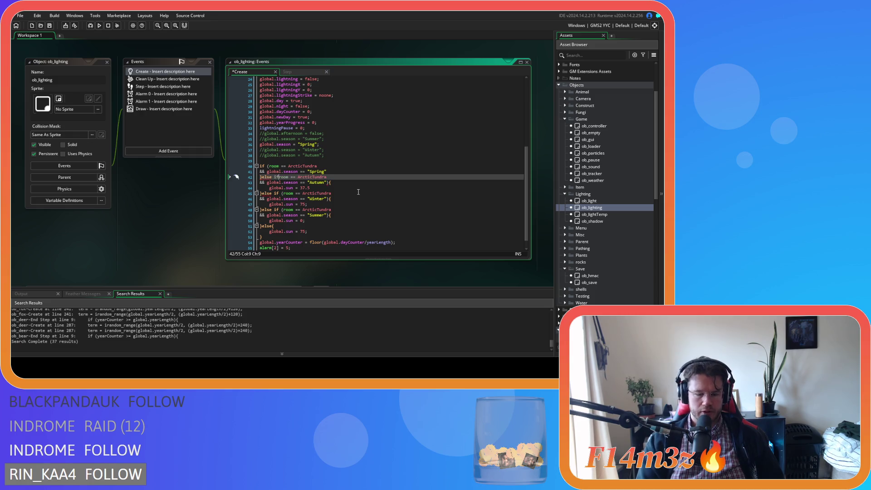
{"action": "key", "text": "BackSpace"}
{"action": "type", "text": "()"}
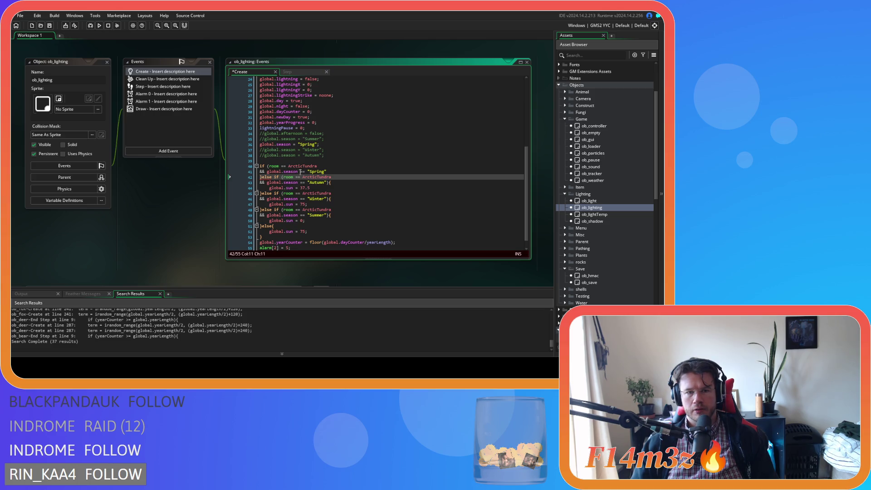
- Close the Spring condition with '){' and copy global.sun = 37.5 beneath it
{"action": "left_click", "coordinate": [332, 172]}
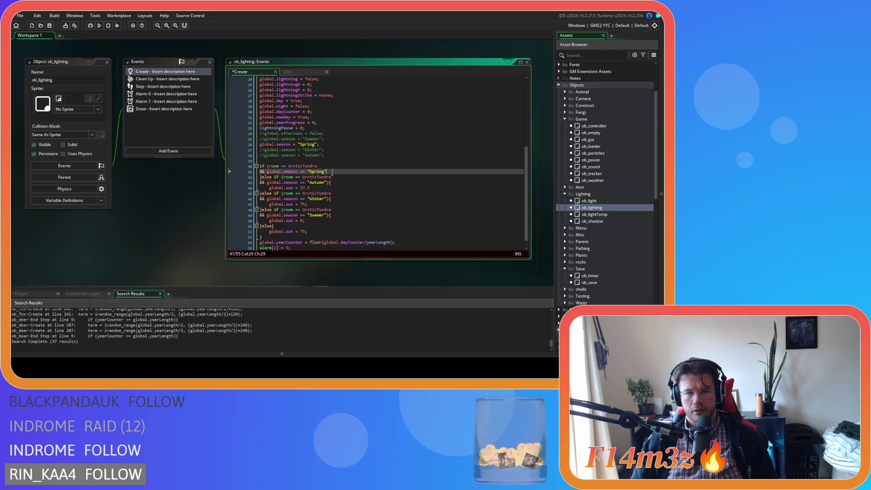
{"action": "type", "text": "){"}
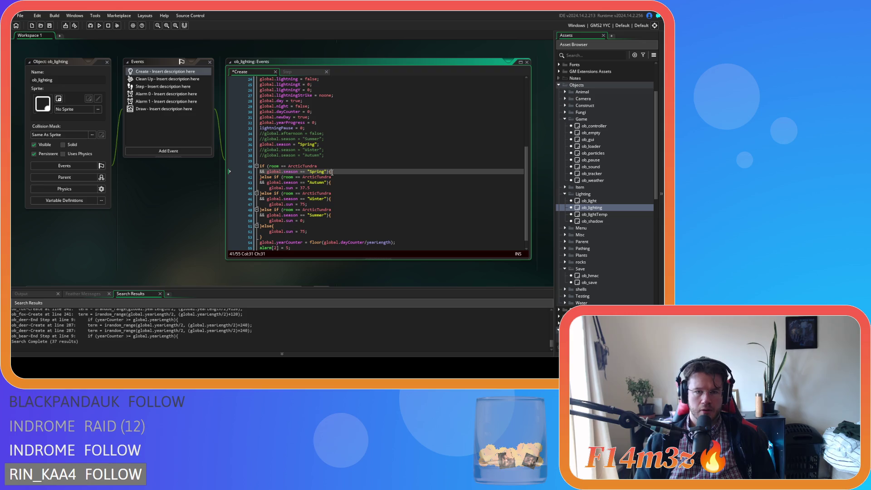
{"action": "key", "text": "Return"}
{"action": "left_click", "coordinate": [341, 194]}
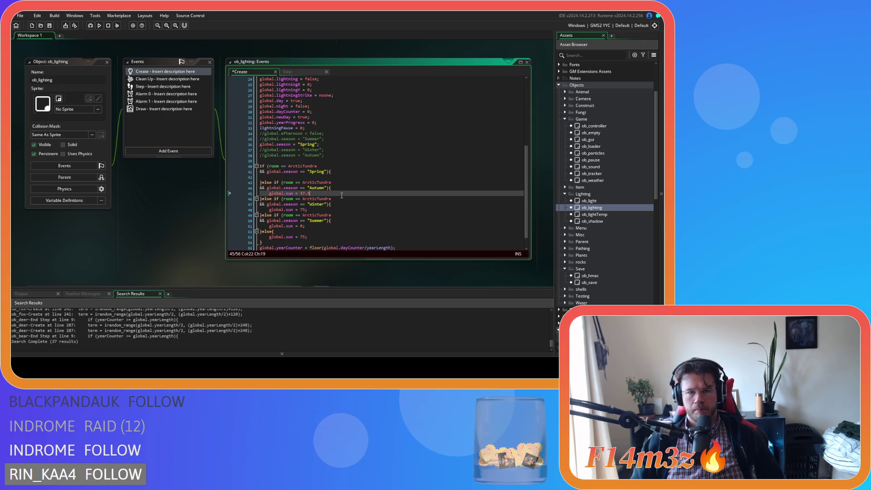
{"action": "key", "text": "shift+Home"}
{"action": "key", "text": "ctrl+c"}
{"action": "left_click", "coordinate": [288, 177]}
{"action": "key", "text": "ctrl+v"}
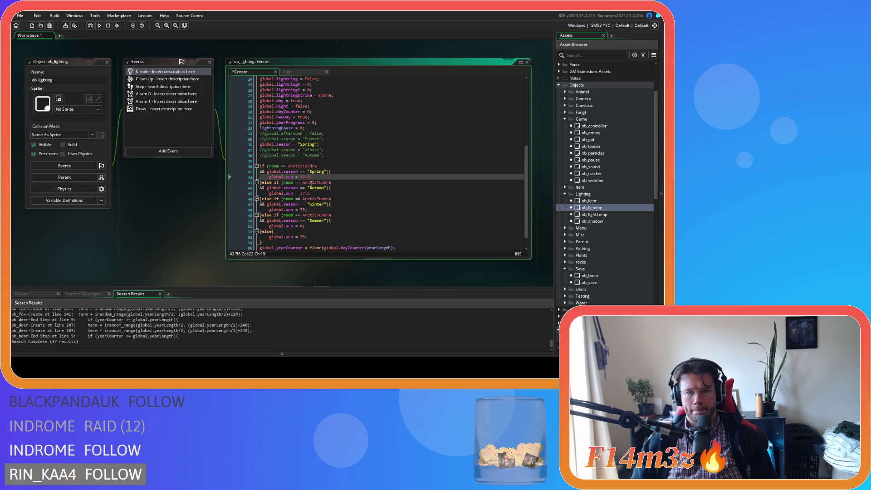
- Strip the room check so line 40 reads if (global.season == "Spring"){
{"action": "left_click_drag", "start_coordinate": [271, 166], "coordinate": [321, 166]}
{"action": "key", "text": "Delete"}
{"action": "left_click_drag", "start_coordinate": [267, 171], "coordinate": [268, 166]}
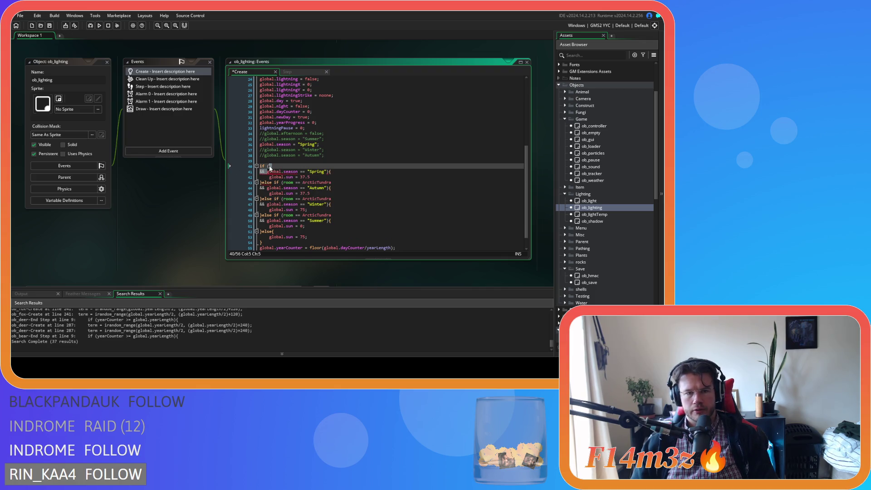
{"action": "key", "text": "Delete"}
{"action": "left_click", "coordinate": [345, 167]}
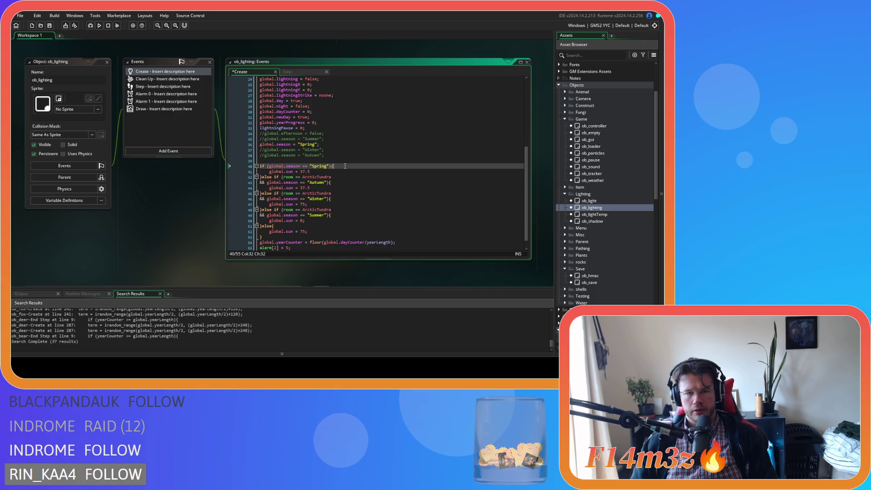
{"action": "key", "text": "Return"}
- Wrap the indented global.sun = 37.5 line in an if (room == ArcticTundra){ } block
{"action": "type", "text": "if (room == ArcticTundra"}
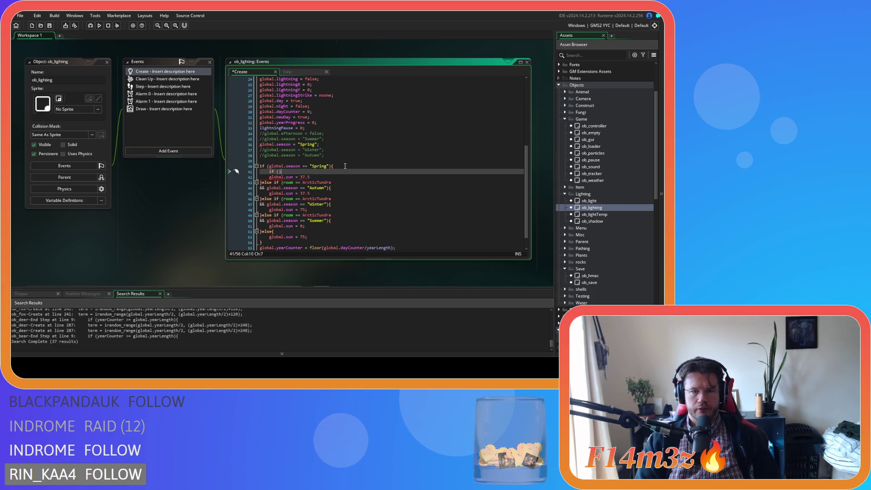
{"action": "left_click", "coordinate": [269, 178]}
{"action": "key", "text": "Tab"}
{"action": "left_click", "coordinate": [340, 173]}
{"action": "type", "text": "{"}
{"action": "left_click", "coordinate": [331, 181]}
{"action": "left_click", "coordinate": [331, 179]}
{"action": "key", "text": "Return"}
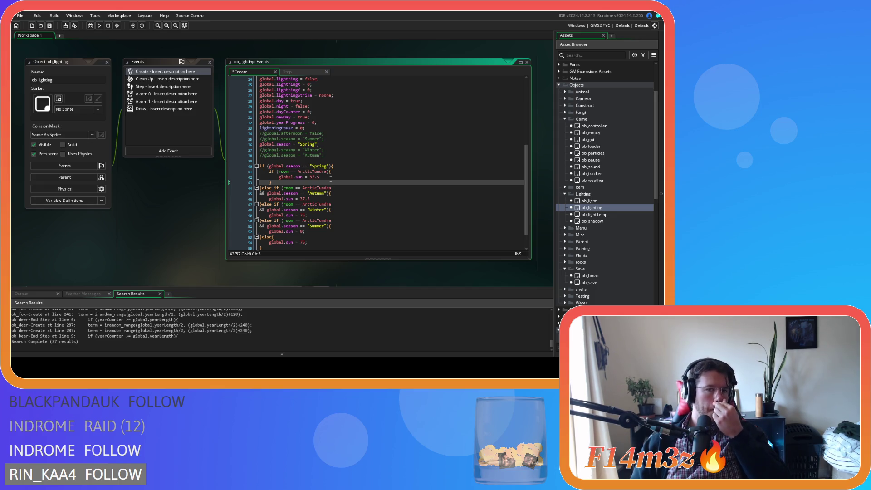
{"action": "scroll", "coordinate": [331, 178], "scroll_direction": "up", "scroll_amount": 6}
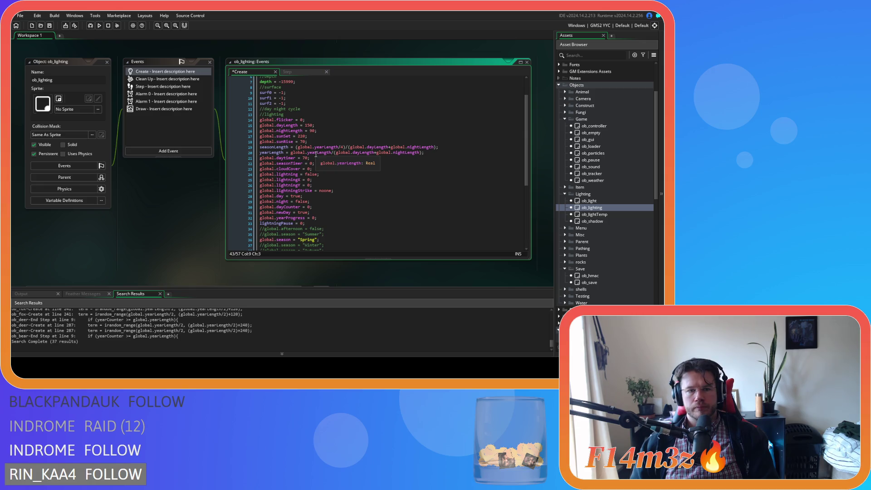
{"action": "scroll", "coordinate": [316, 155], "scroll_direction": "down", "scroll_amount": 5}
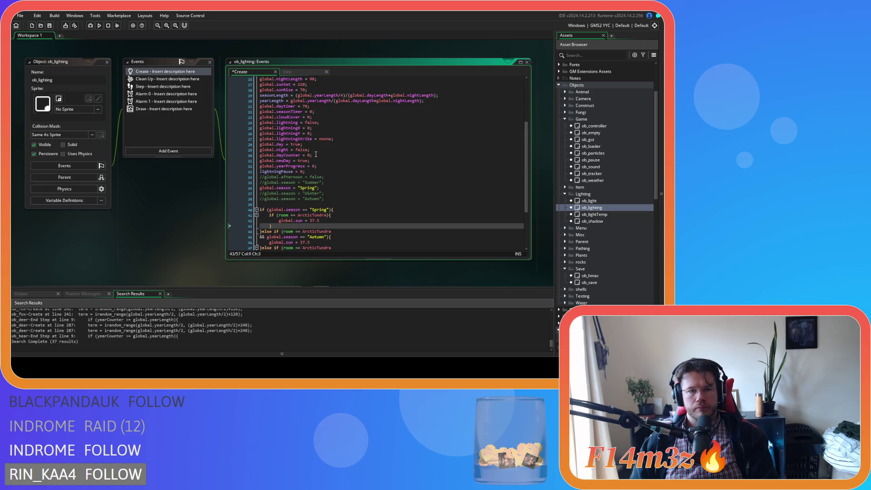
{"action": "scroll", "coordinate": [316, 155], "scroll_direction": "down", "scroll_amount": 3}
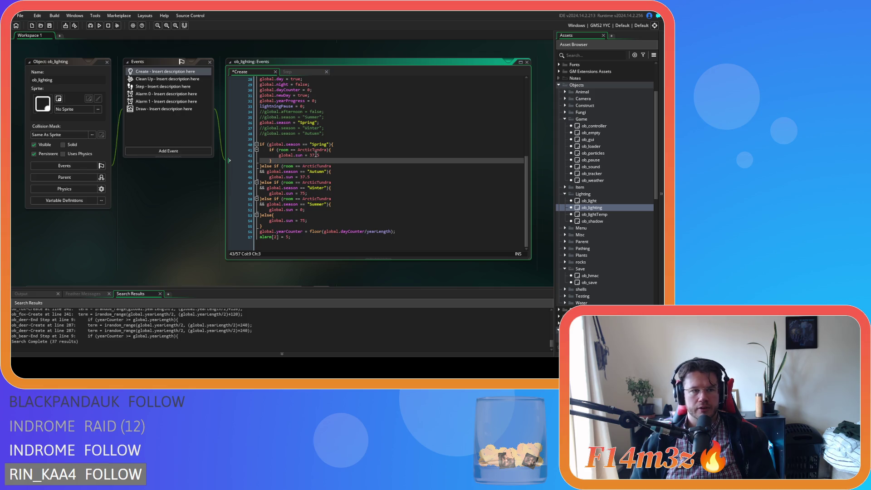
{"action": "scroll", "coordinate": [318, 159], "scroll_direction": "up", "scroll_amount": 9}
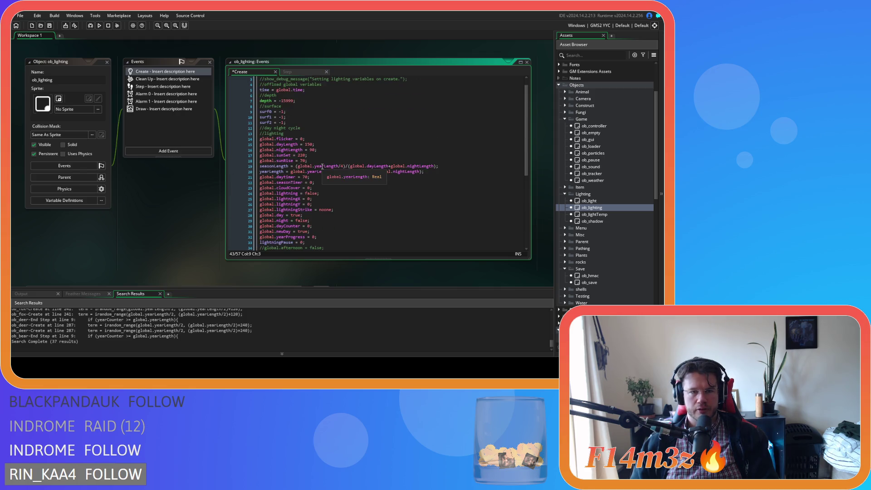
{"action": "scroll", "coordinate": [322, 167], "scroll_direction": "down", "scroll_amount": 3}
{"action": "scroll", "coordinate": [323, 167], "scroll_direction": "down", "scroll_amount": 4}
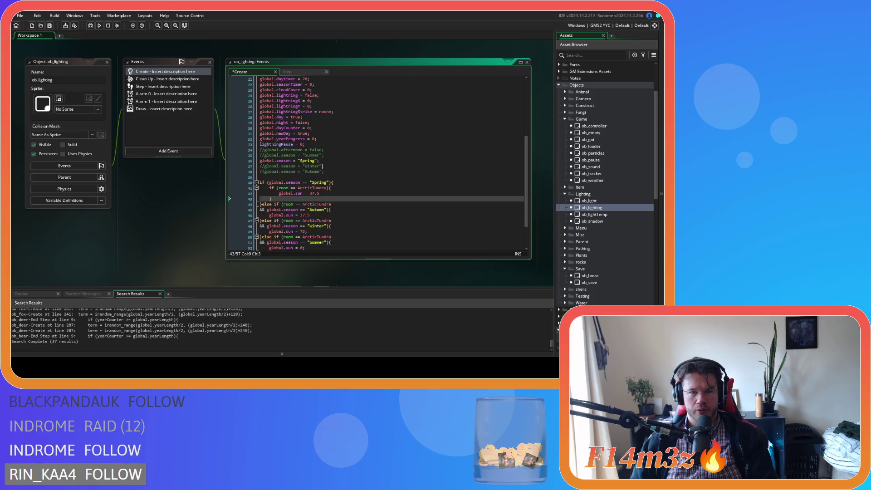
{"action": "scroll", "coordinate": [323, 166], "scroll_direction": "down", "scroll_amount": 3}
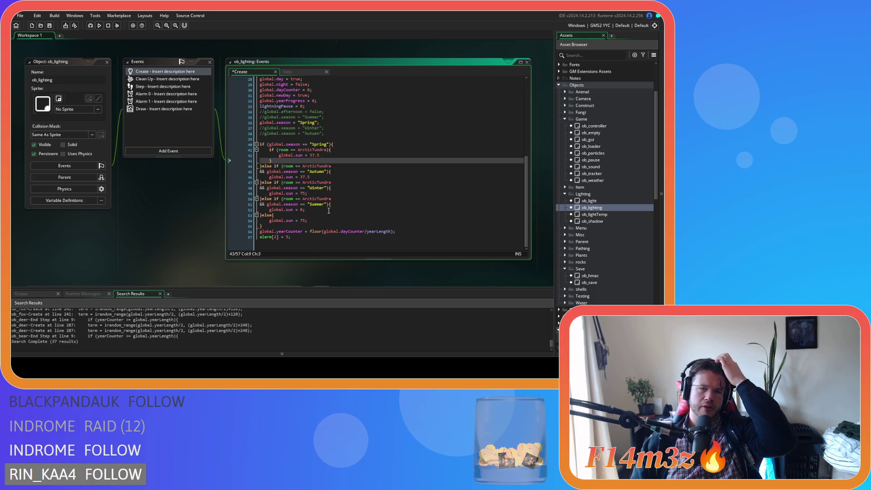
{"action": "type", "text": "else{"}
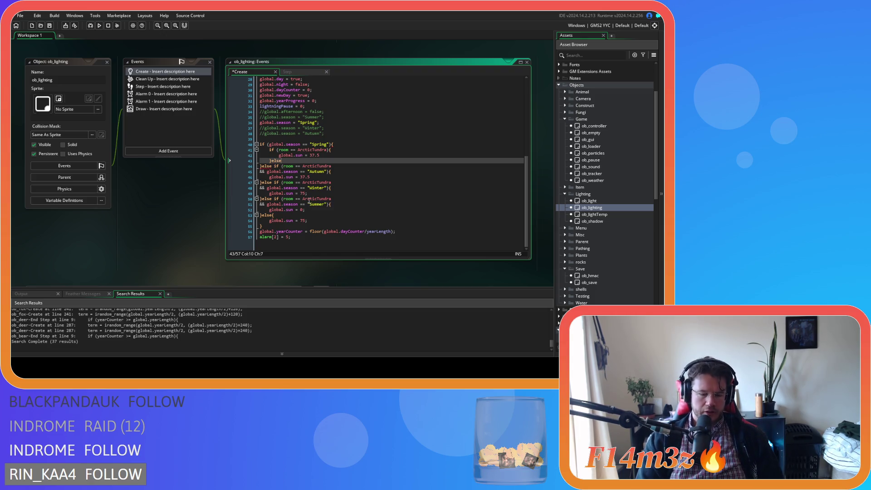
- Add an else branch with global.sun = 0; to Spring's ArcticTundra check
{"action": "key", "text": "Return"}
{"action": "left_click", "coordinate": [315, 220]}
{"action": "left_click", "coordinate": [307, 165]}
{"action": "type", "text": "global.sun = 0;"}
- Copy Spring's ArcticTundra if/else into Autumn and Winter, setting Winter's value to 75, and save
{"action": "left_click", "coordinate": [333, 177]}
{"action": "left_click_drag", "start_coordinate": [280, 172], "coordinate": [270, 150]}
{"action": "key", "text": "ctrl+c"}
{"action": "left_click_drag", "start_coordinate": [310, 188], "coordinate": [269, 188]}
{"action": "key", "text": "ctrl+v"}
{"action": "scroll", "coordinate": [339, 203], "scroll_direction": "down", "scroll_amount": 2}
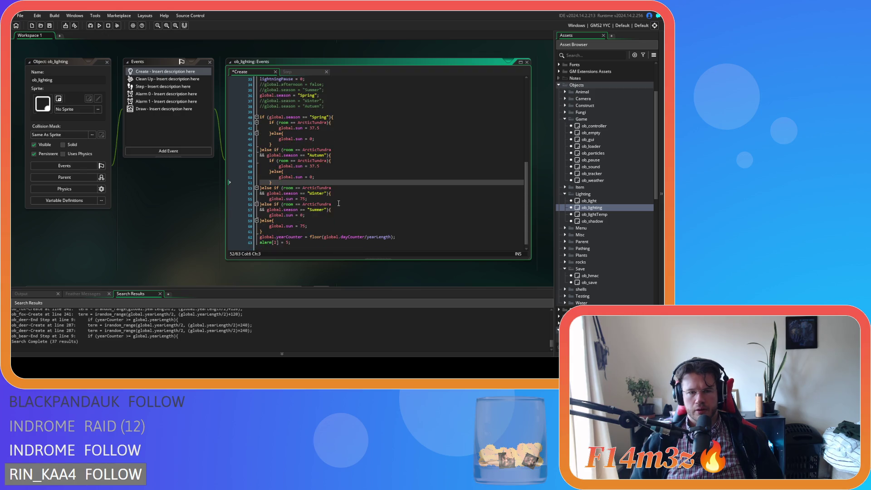
{"action": "left_click_drag", "start_coordinate": [321, 198], "coordinate": [269, 199]}
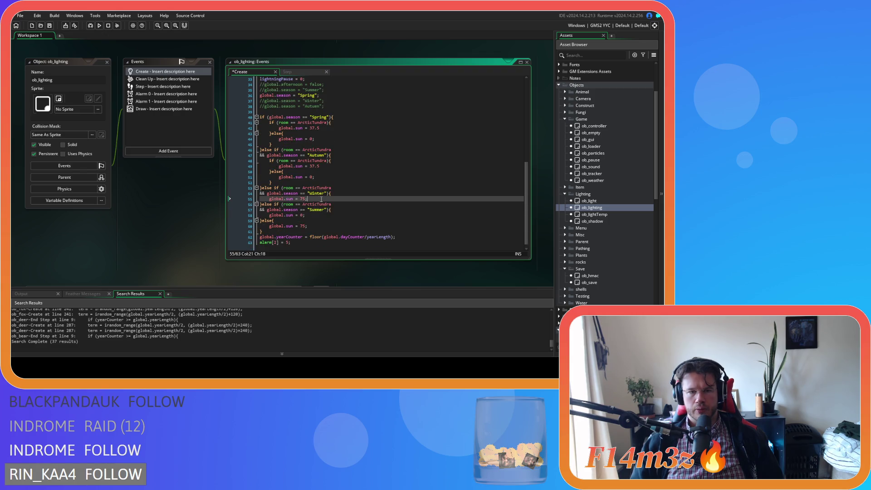
{"action": "key", "text": "ctrl+v"}
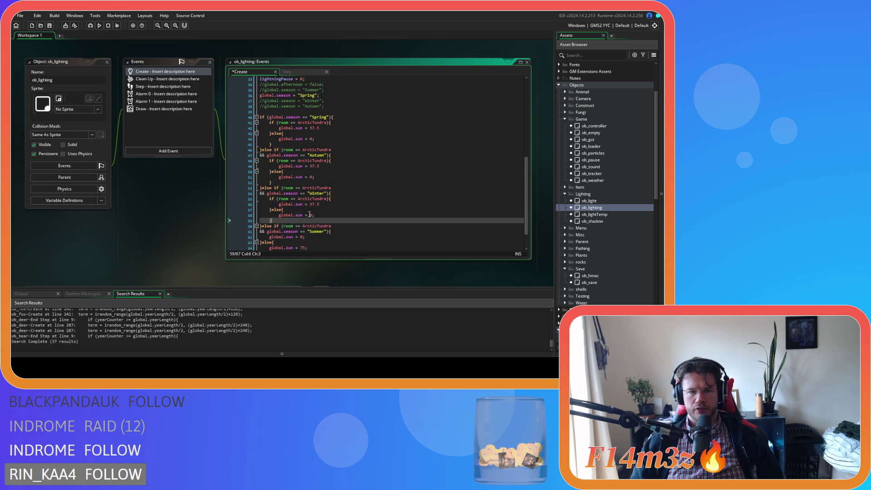
{"action": "left_click", "coordinate": [309, 206]}
{"action": "type", "text": "75"}
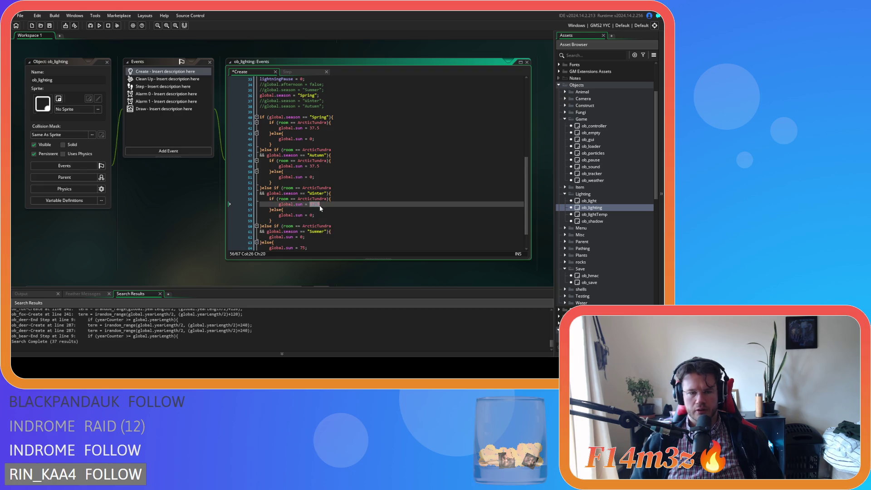
{"action": "key", "text": "ctrl+s"}
- Remove the outer room checks from the Autumn and Summer conditions
{"action": "scroll", "coordinate": [333, 214], "scroll_direction": "down", "scroll_amount": 2}
{"action": "scroll", "coordinate": [333, 219], "scroll_direction": "up", "scroll_amount": 2}
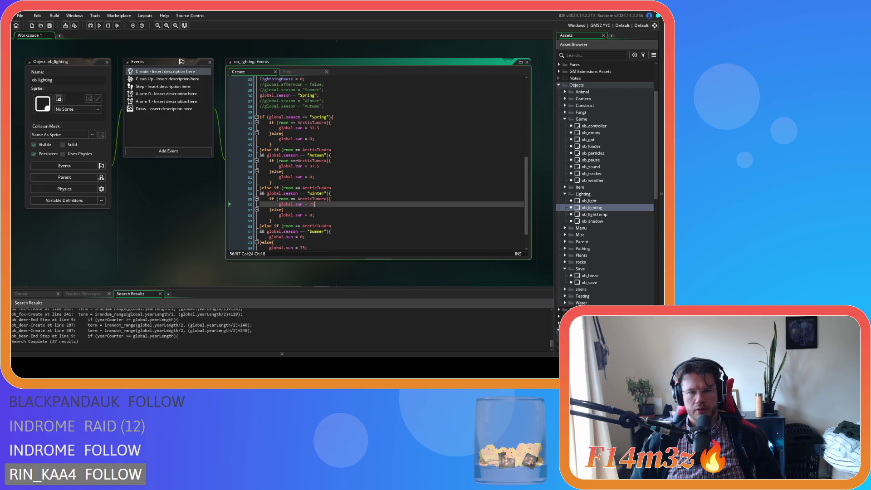
{"action": "left_click", "coordinate": [285, 149]}
{"action": "mouse_move", "coordinate": [285, 150]}
{"action": "left_mouse_down"}
{"action": "mouse_move", "coordinate": [268, 155]}
{"action": "mouse_move", "coordinate": [267, 188]}
{"action": "mouse_move", "coordinate": [290, 221]}
{"action": "mouse_move", "coordinate": [268, 222]}
{"action": "left_mouse_up"}
{"action": "key", "text": "Delete"}
{"action": "key", "text": "Delete"}
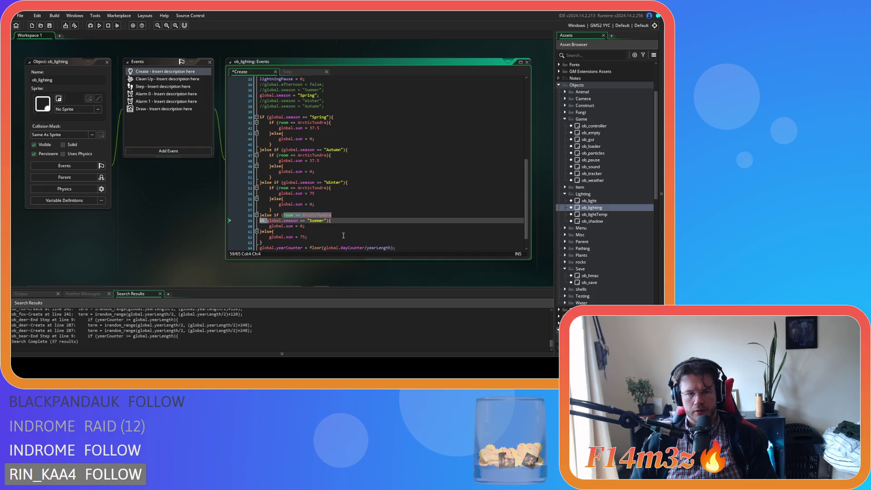
{"action": "key", "text": "Delete"}
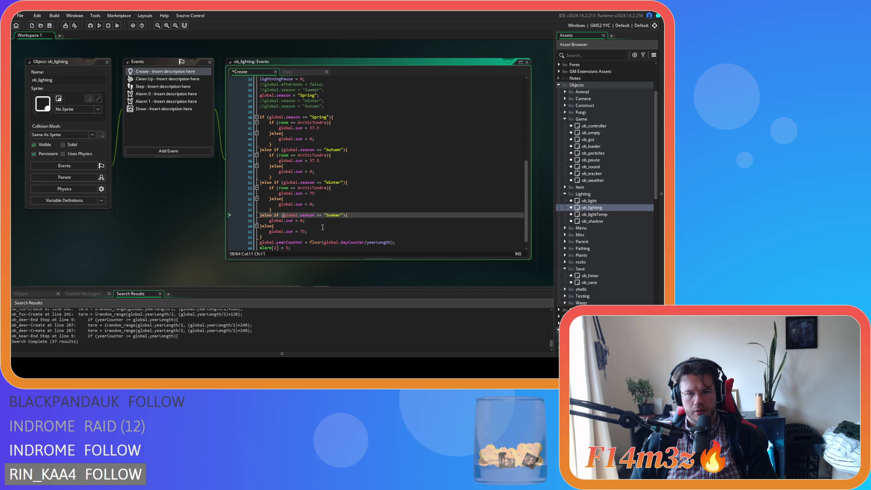
- Remove Winter's room check line and its redundant else branch
{"action": "double_click", "coordinate": [312, 205]}
{"action": "left_click_drag", "start_coordinate": [313, 207], "coordinate": [276, 206]}
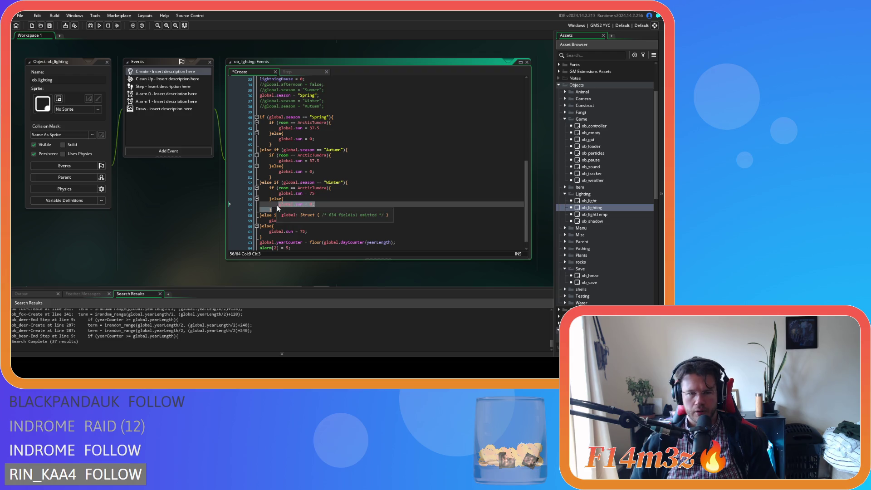
{"action": "left_click", "coordinate": [289, 211]}
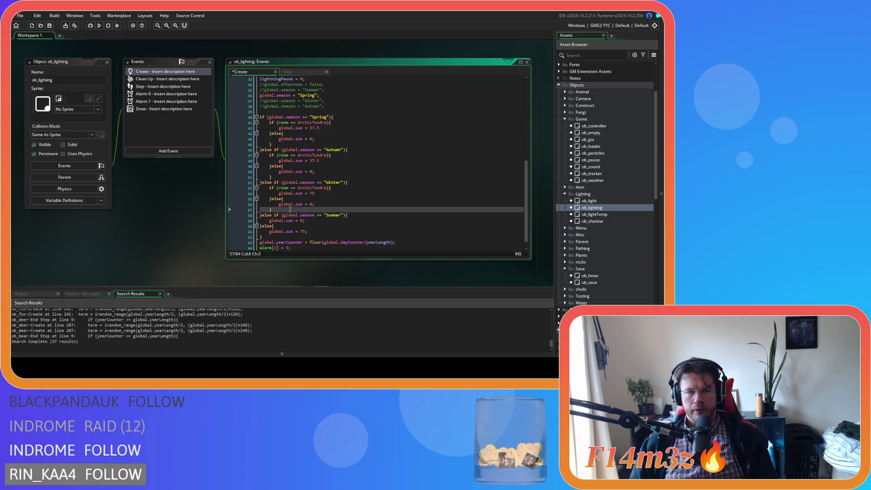
{"action": "left_click", "coordinate": [340, 189]}
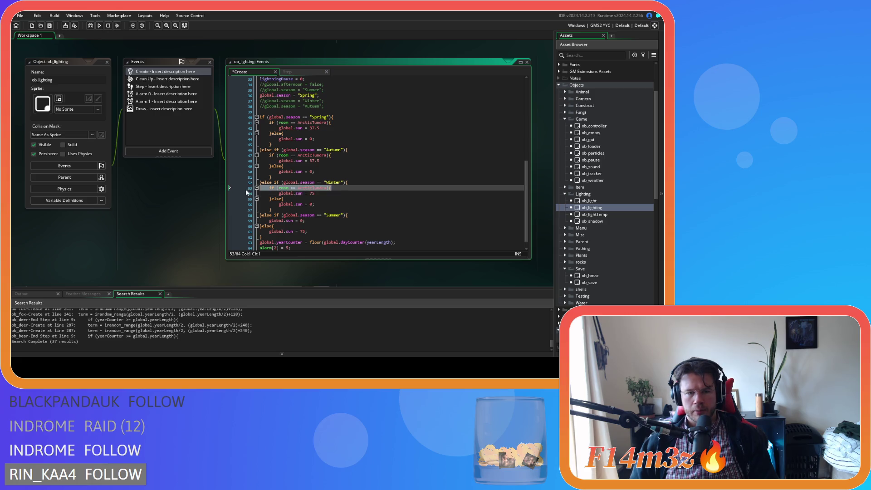
{"action": "left_click", "coordinate": [248, 193]}
{"action": "key", "text": "Delete"}
{"action": "left_click", "coordinate": [282, 203]}
{"action": "left_click_drag", "start_coordinate": [282, 204], "coordinate": [242, 193]}
{"action": "key", "text": "BackSpace"}
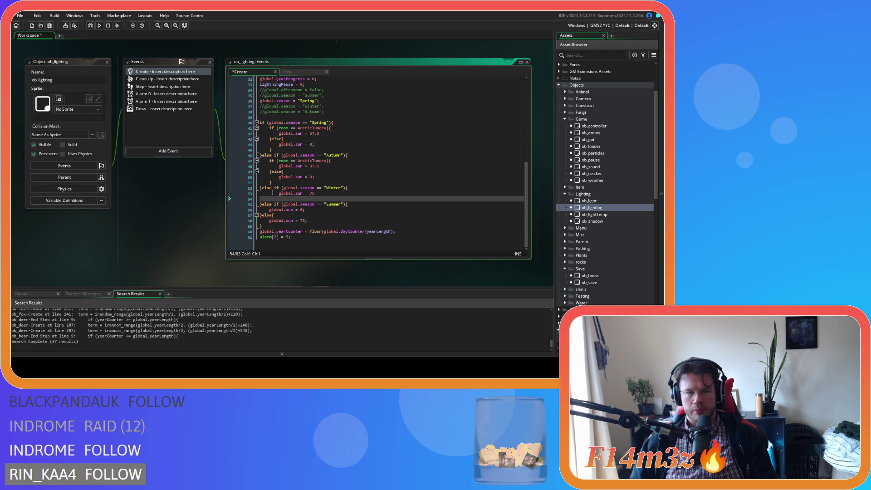
{"action": "key", "text": "BackSpace"}
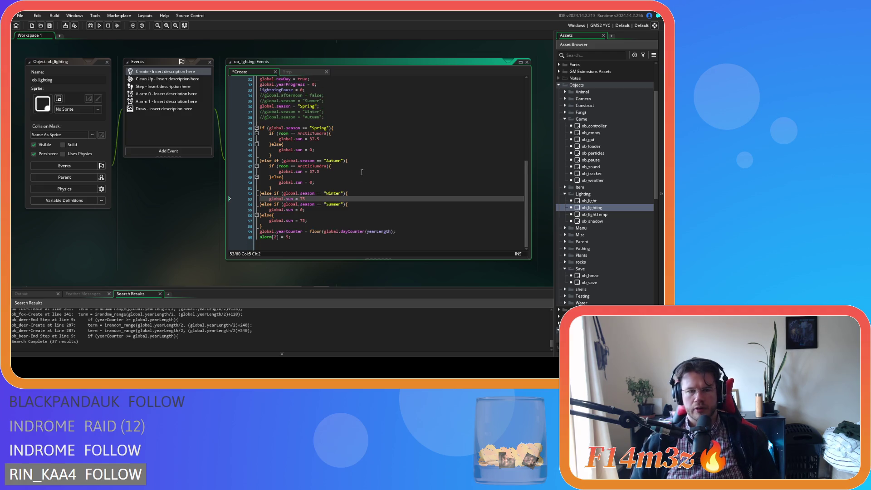
- Change the Autumn and Spring fallback global.sun values from 0 to 75
{"action": "left_click", "coordinate": [311, 183]}
{"action": "type", "text": "75"}
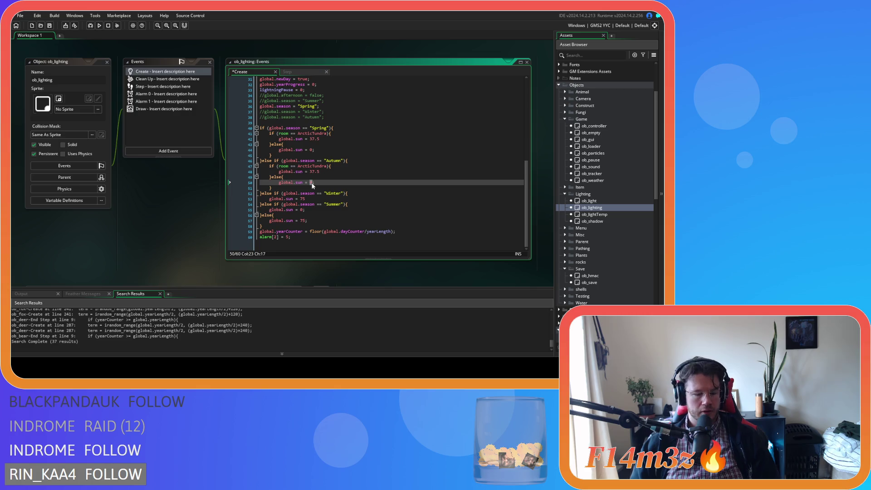
{"action": "double_click", "coordinate": [311, 150]}
{"action": "type", "text": "75"}
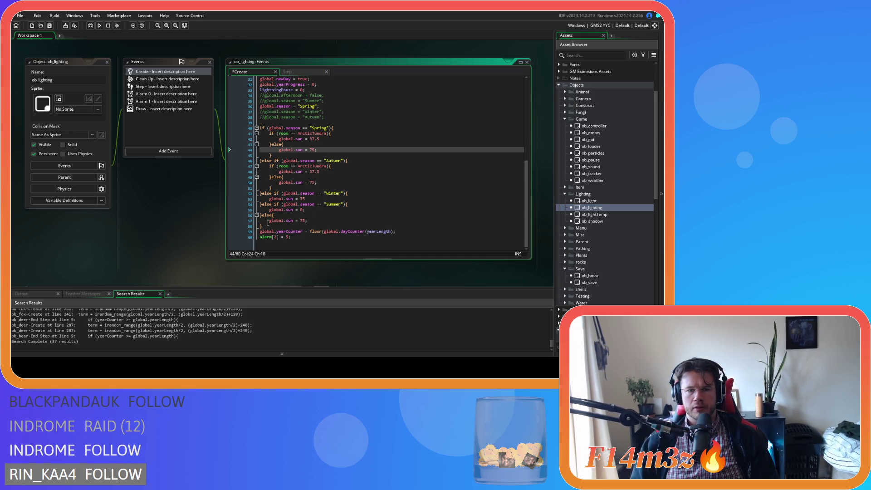
- Delete the leftover else branch after Summer and select Autumn's inner ArcticTundra block
{"action": "left_click_drag", "start_coordinate": [308, 221], "coordinate": [263, 218]}
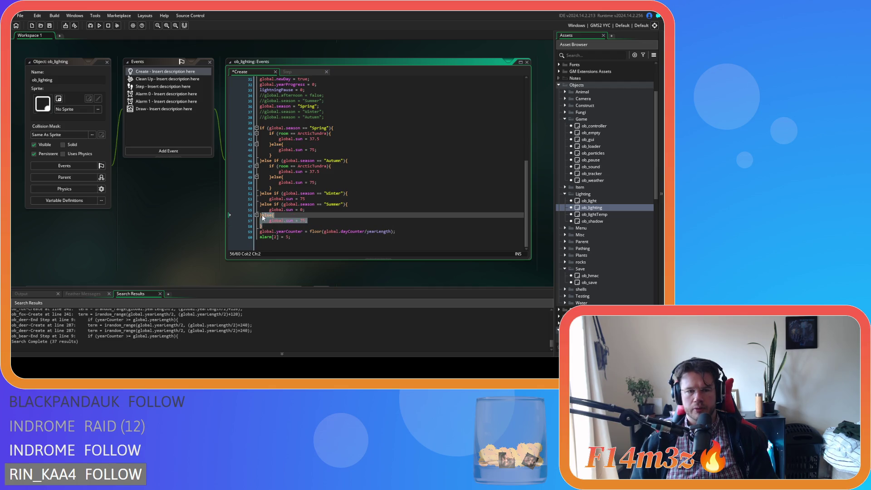
{"action": "key", "text": "BackSpace"}
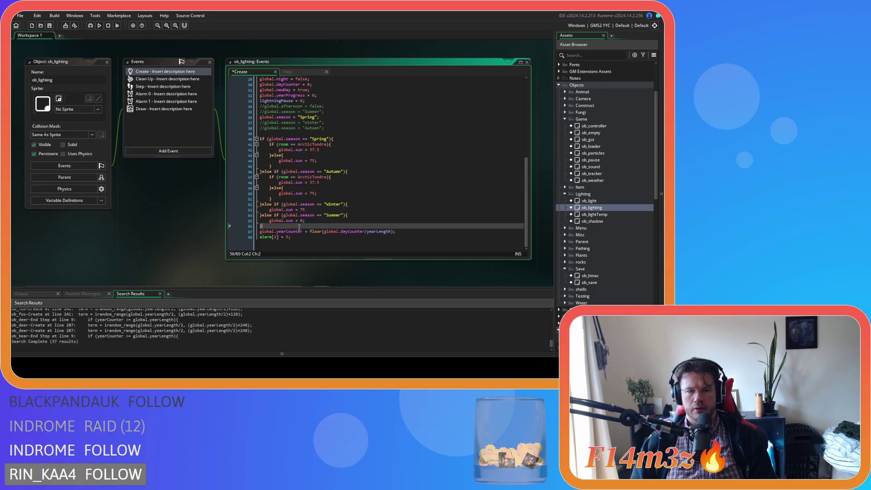
{"action": "left_click_drag", "start_coordinate": [284, 199], "coordinate": [270, 177]}
- Paste the ArcticTundra if/else into Summer with sun 0, add semicolons to the 37.5 lines, save
{"action": "mouse_move", "coordinate": [309, 221]}
{"action": "left_mouse_down"}
{"action": "mouse_move", "coordinate": [270, 222]}
{"action": "mouse_move", "coordinate": [319, 228]}
{"action": "left_mouse_up"}
{"action": "key", "text": "ctrl+v"}
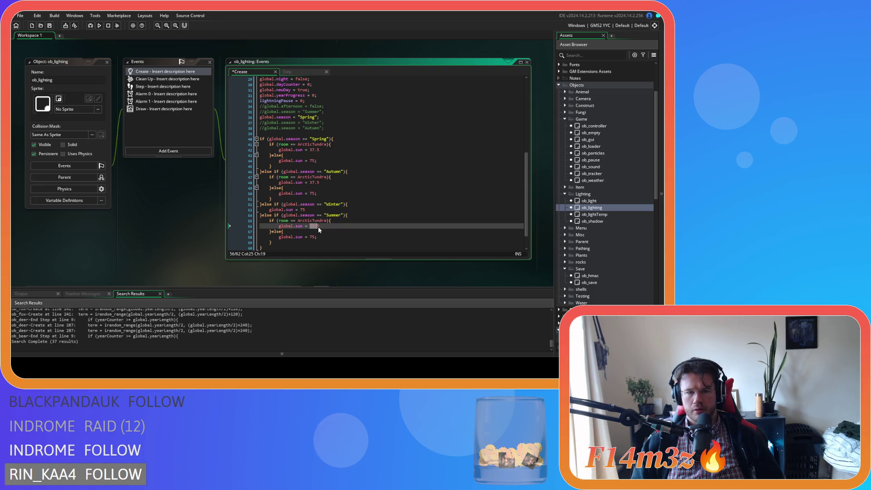
{"action": "type", "text": "0;"}
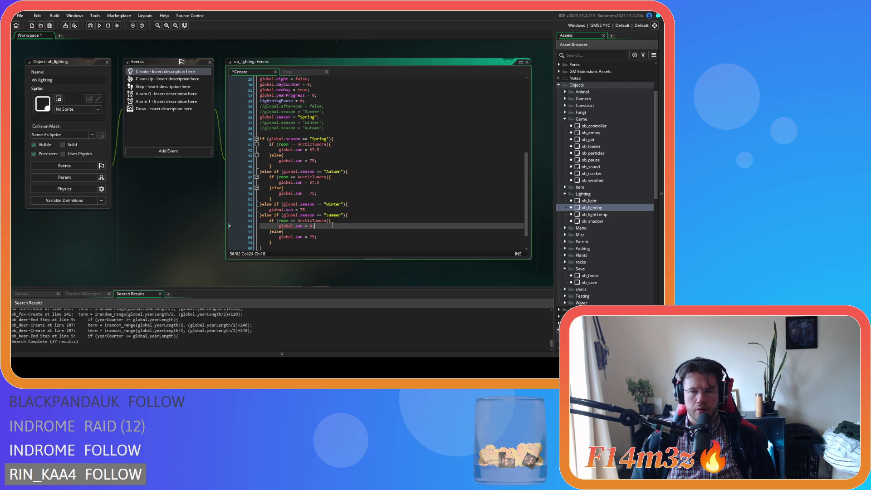
{"action": "left_click", "coordinate": [330, 182]}
{"action": "type", "text": ";"}
{"action": "left_click", "coordinate": [327, 150]}
{"action": "type", "text": ";"}
{"action": "left_click", "coordinate": [367, 183]}
{"action": "key", "text": "ctrl+s"}
- Remove the spaces around == in Spring's season and room checks
{"action": "left_click", "coordinate": [348, 215]}
{"action": "left_click", "coordinate": [337, 140]}
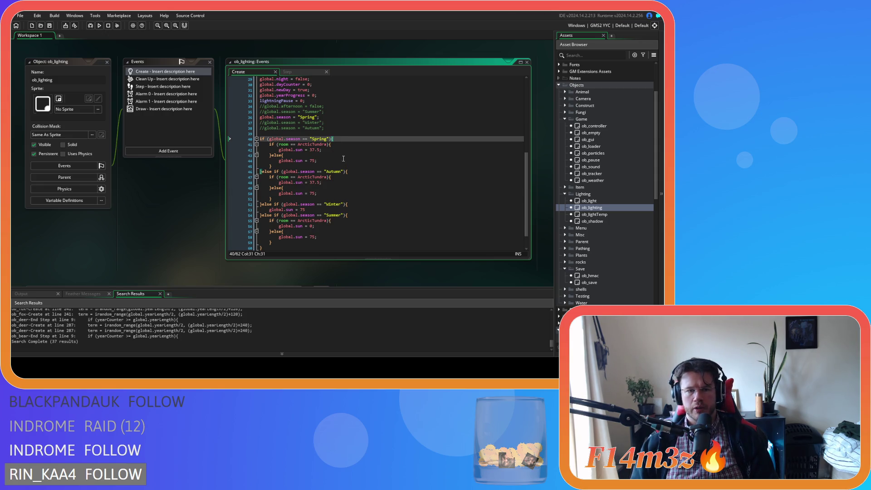
{"action": "left_click", "coordinate": [338, 144]}
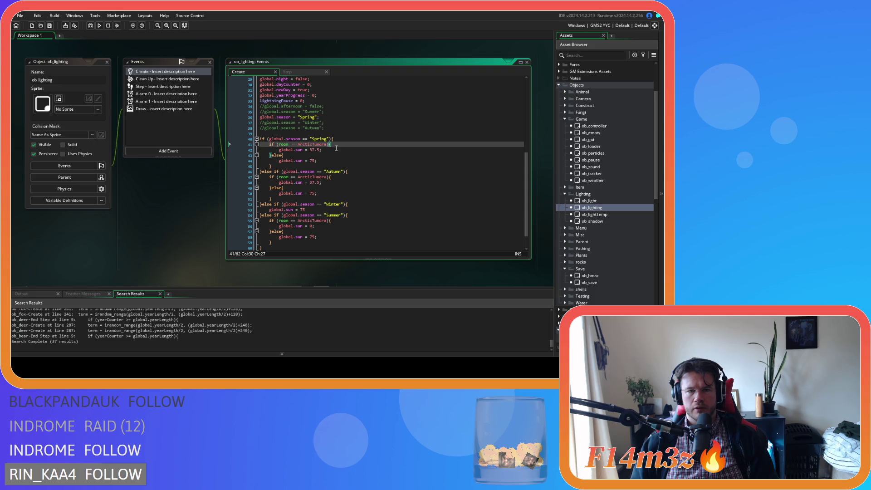
{"action": "left_click_drag", "start_coordinate": [322, 150], "coordinate": [300, 150]}
{"action": "left_click", "coordinate": [325, 161]}
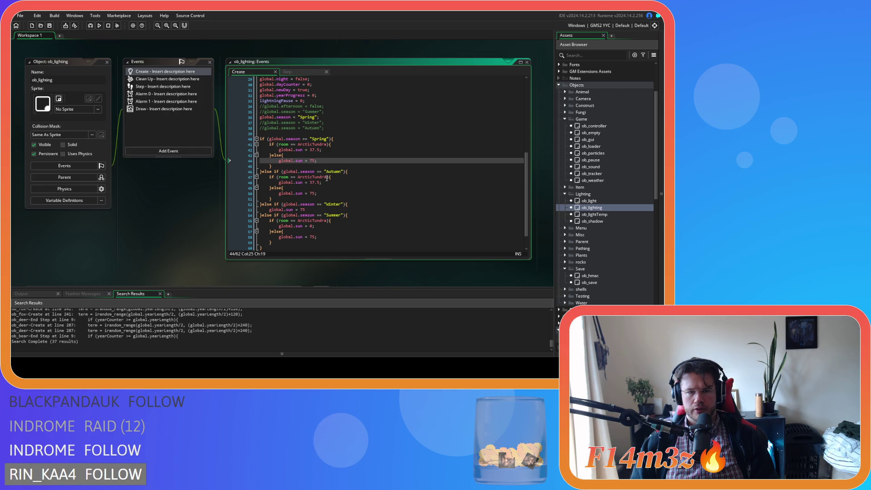
{"action": "left_click", "coordinate": [302, 139]}
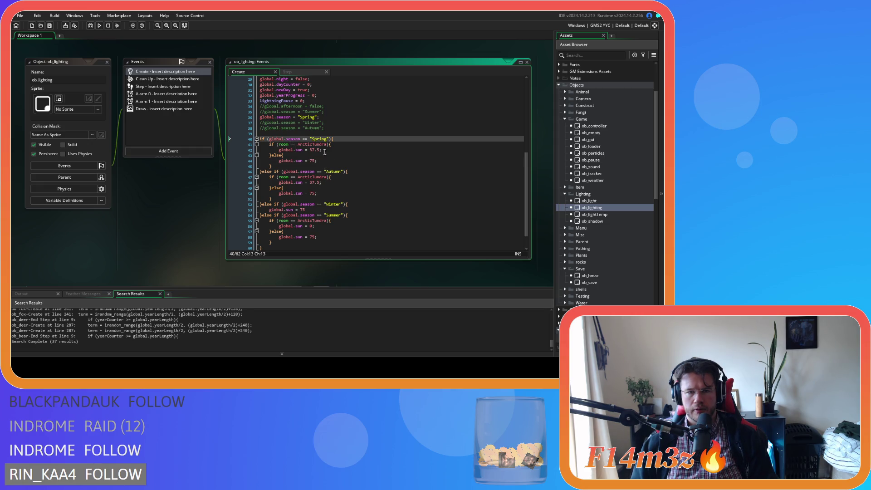
{"action": "key", "text": "Delete"}
{"action": "key", "text": "Right"}
{"action": "key", "text": "Right"}
{"action": "key", "text": "Delete"}
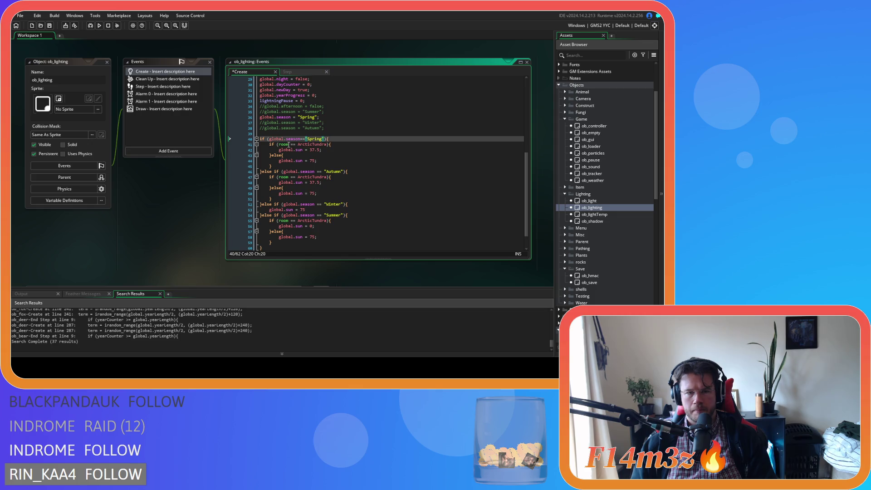
{"action": "left_click", "coordinate": [289, 144]}
{"action": "key", "text": "Delete"}
{"action": "key", "text": "Right"}
{"action": "key", "text": "Right"}
- Remove the spaces around == in the Autumn, Winter and Summer season and room checks
{"action": "key", "text": "Delete"}
{"action": "left_click", "coordinate": [315, 172]}
{"action": "key", "text": "Delete"}
{"action": "key", "text": "Right"}
{"action": "key", "text": "Right"}
{"action": "key", "text": "Delete"}
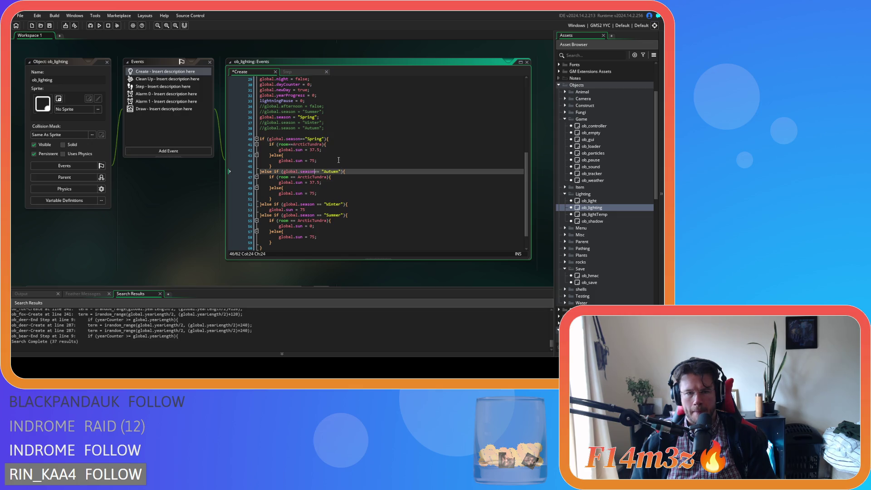
{"action": "left_click", "coordinate": [288, 177]}
{"action": "key", "text": "Delete"}
{"action": "key", "text": "Right"}
{"action": "key", "text": "Right"}
{"action": "key", "text": "Delete"}
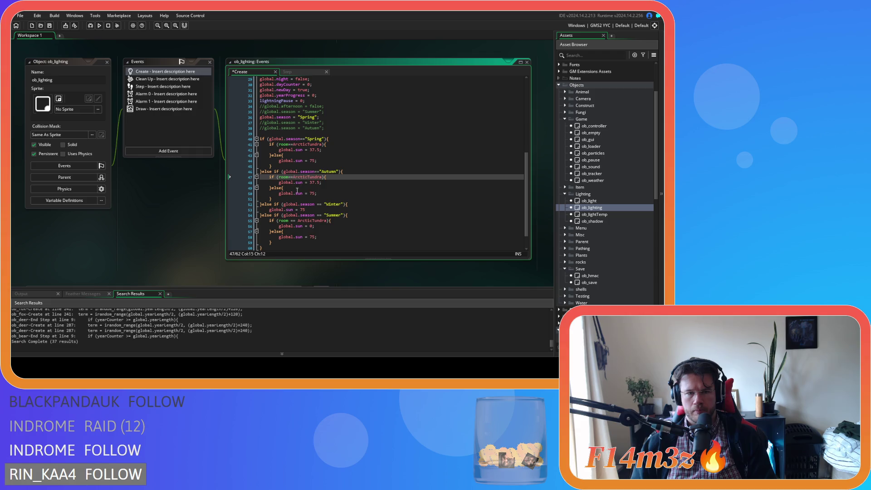
{"action": "left_click", "coordinate": [317, 205]}
{"action": "key", "text": "Delete"}
{"action": "key", "text": "Right"}
{"action": "key", "text": "Right"}
{"action": "key", "text": "Delete"}
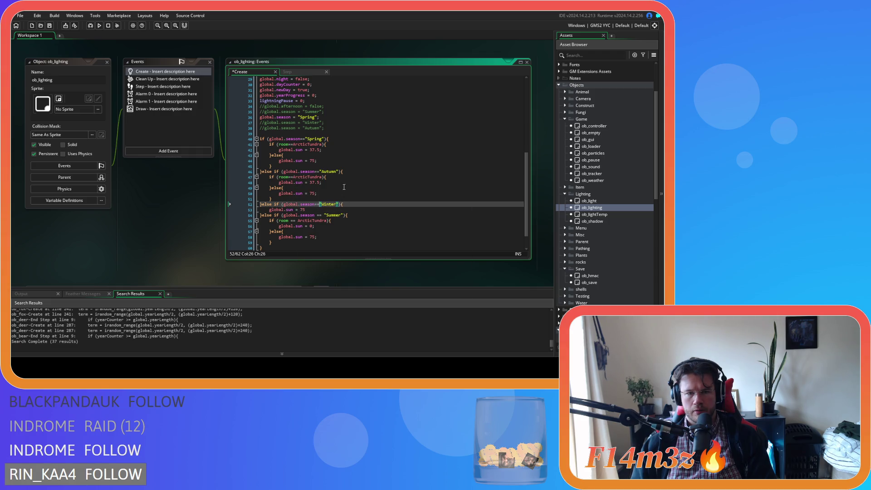
{"action": "left_click", "coordinate": [316, 216]}
{"action": "key", "text": "Delete"}
{"action": "key", "text": "Right"}
{"action": "key", "text": "Right"}
{"action": "key", "text": "Delete"}
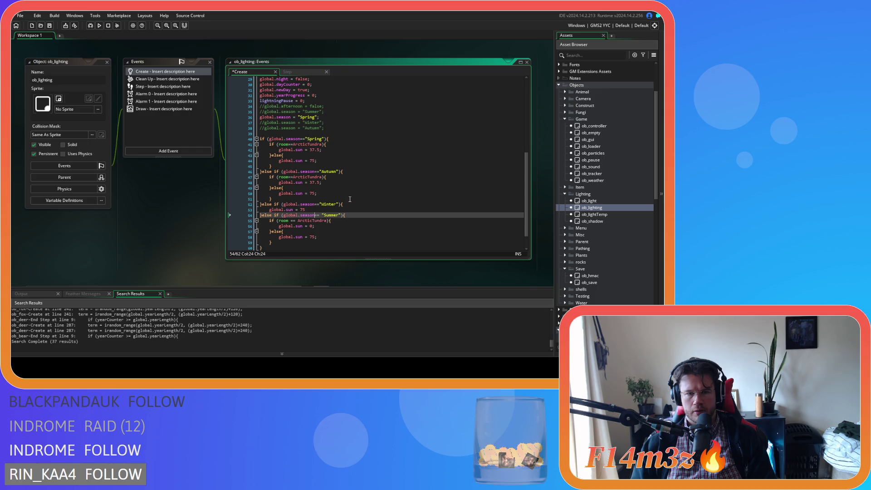
{"action": "left_click", "coordinate": [292, 221]}
{"action": "key", "text": "Delete"}
{"action": "key", "text": "Right"}
{"action": "key", "text": "Right"}
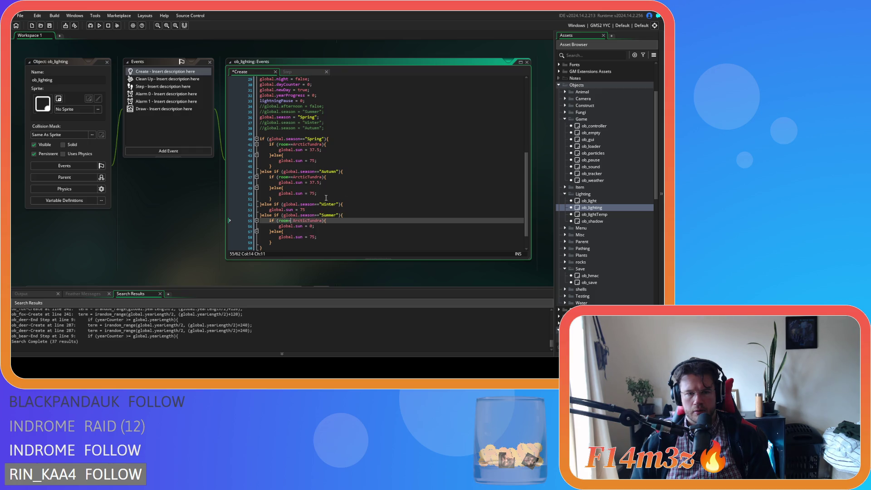
{"action": "key", "text": "Delete"}
{"action": "left_click", "coordinate": [334, 232]}
- Check every season block for missing semicolons, adding one after Winter's global.sun = 75
{"action": "left_click", "coordinate": [322, 199]}
{"action": "left_click", "coordinate": [311, 160]}
{"action": "key", "text": "Down"}
{"action": "key", "text": "Down"}
{"action": "key", "text": "Down"}
{"action": "key", "text": "Down"}
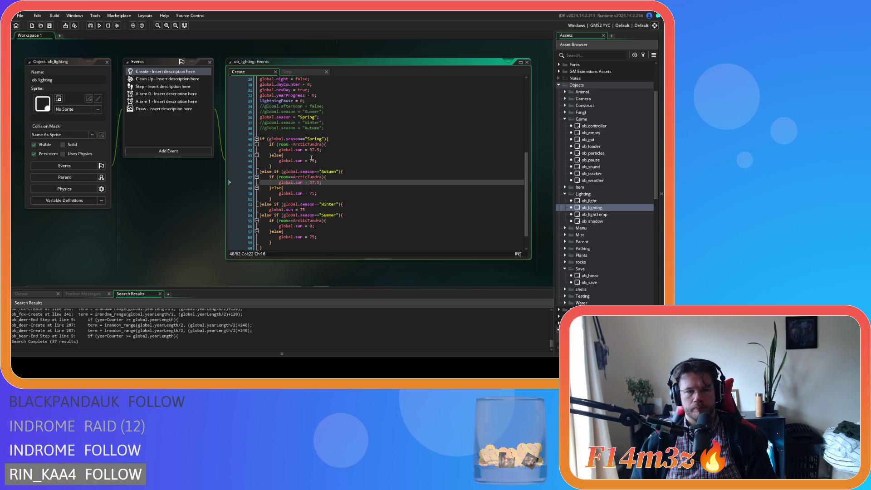
{"action": "left_click", "coordinate": [335, 140]}
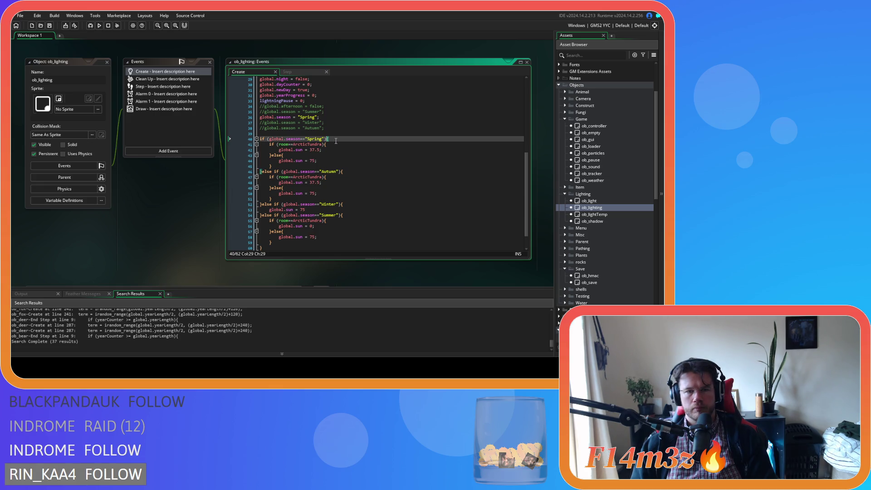
{"action": "left_click", "coordinate": [350, 172]}
{"action": "left_click", "coordinate": [336, 184]}
{"action": "left_click", "coordinate": [332, 193]}
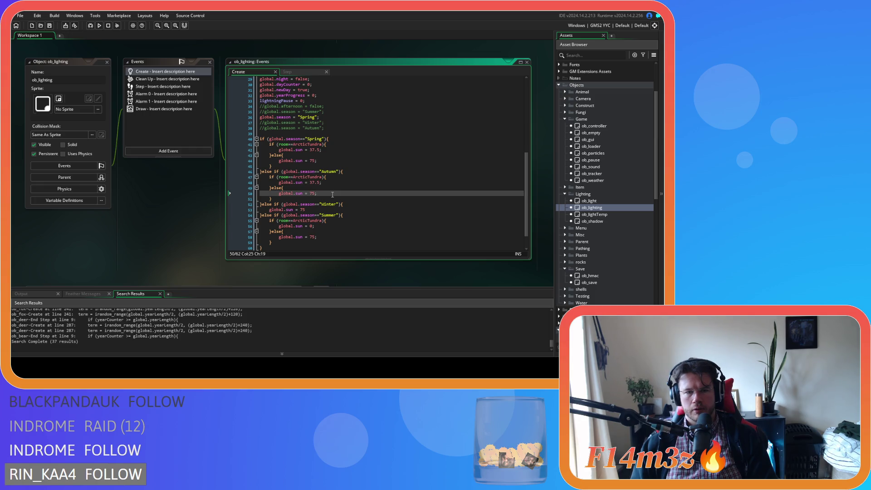
{"action": "left_click", "coordinate": [354, 205]}
{"action": "left_click", "coordinate": [319, 211]}
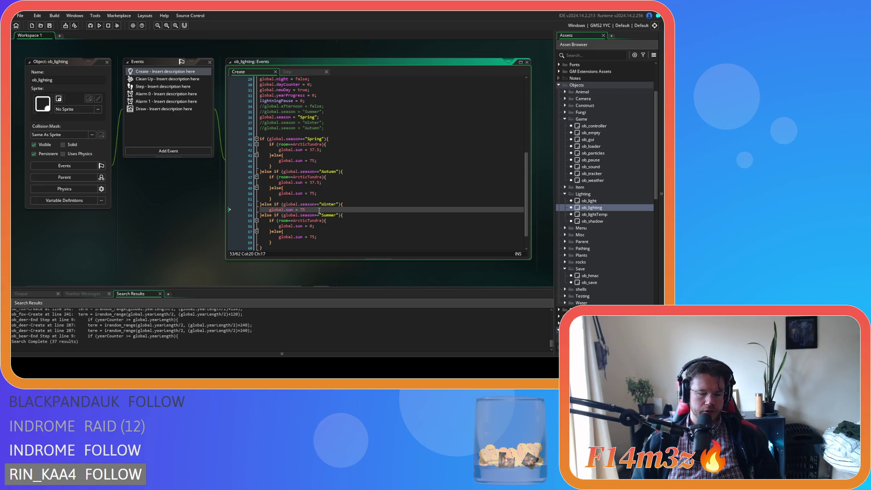
{"action": "type", "text": ";"}
{"action": "left_click", "coordinate": [351, 216]}
{"action": "left_click", "coordinate": [315, 225]}
{"action": "left_click", "coordinate": [337, 235]}
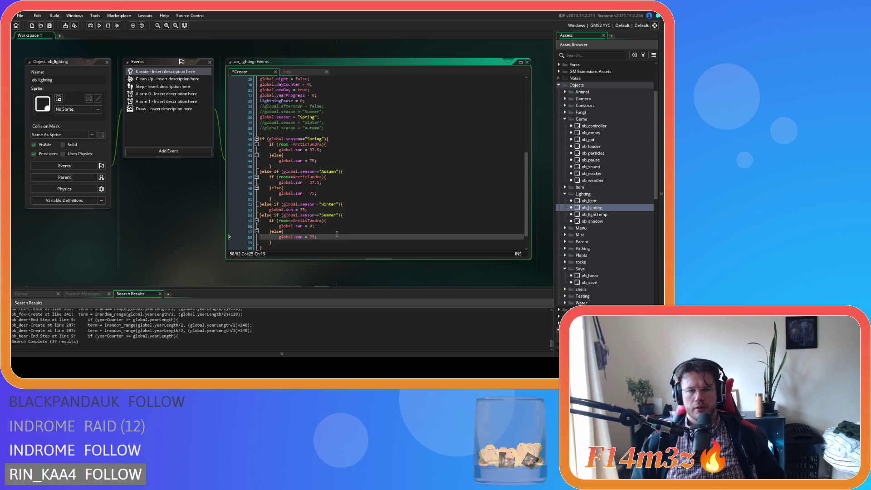
{"action": "scroll", "coordinate": [337, 231], "scroll_direction": "up", "scroll_amount": 3}
{"action": "left_click_drag", "start_coordinate": [317, 136], "coordinate": [256, 137]}
{"action": "scroll", "coordinate": [386, 168], "scroll_direction": "up", "scroll_amount": 7}
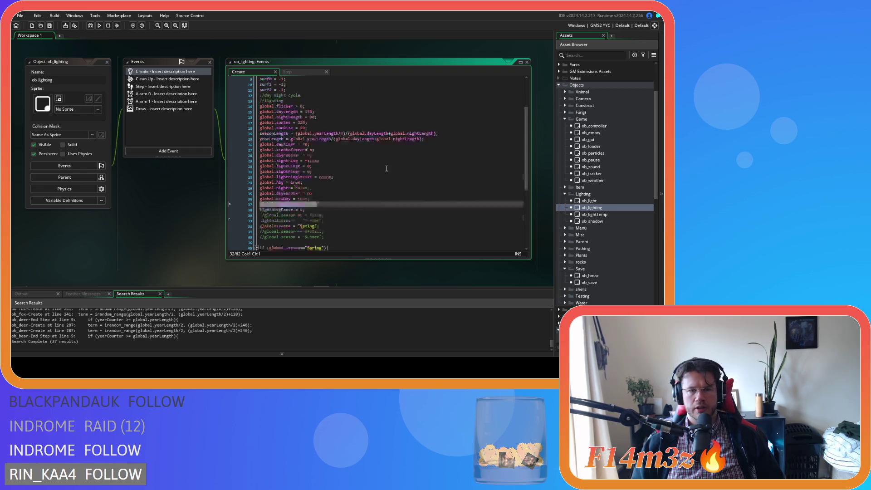
{"action": "scroll", "coordinate": [382, 171], "scroll_direction": "down", "scroll_amount": 3}
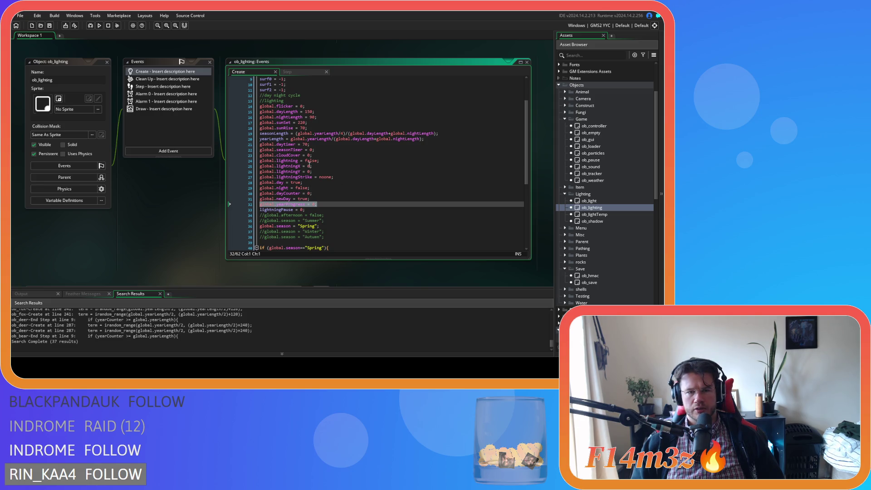
{"action": "left_click", "coordinate": [320, 149]}
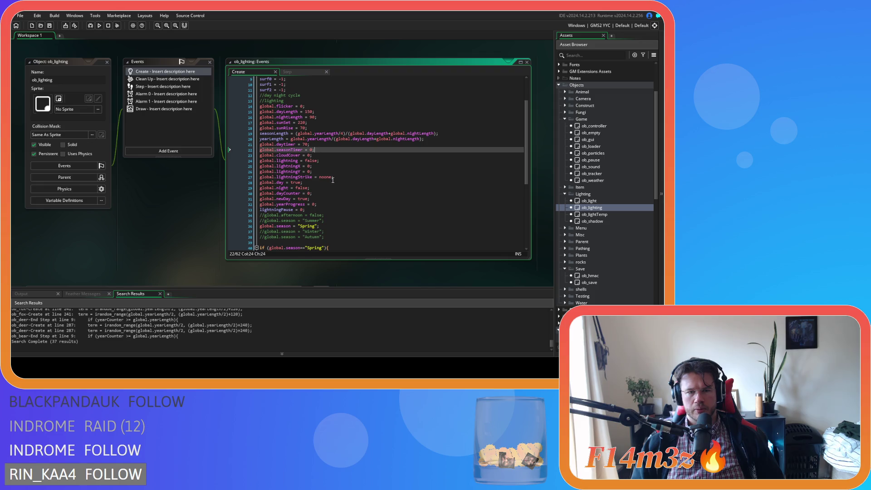
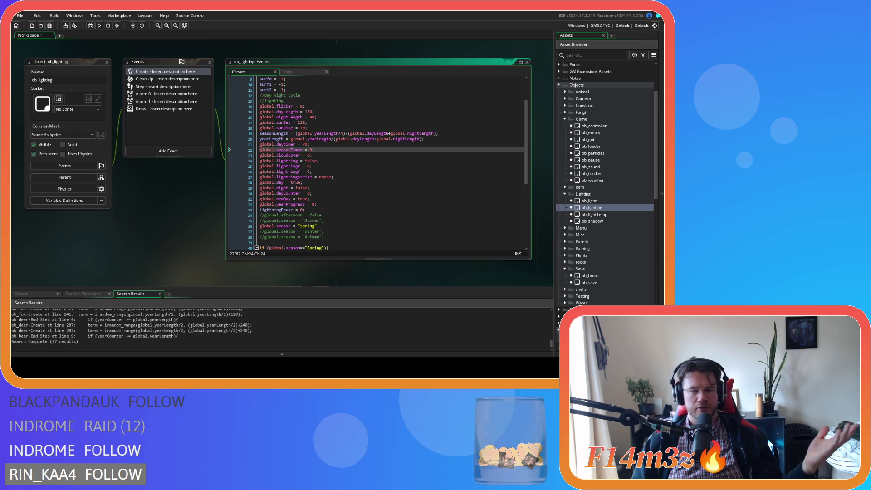
- Add a blank line after the Spring branch and delete a stray empty line above it
{"action": "left_click", "coordinate": [335, 183]}
{"action": "scroll", "coordinate": [313, 143], "scroll_direction": "down", "scroll_amount": 8}
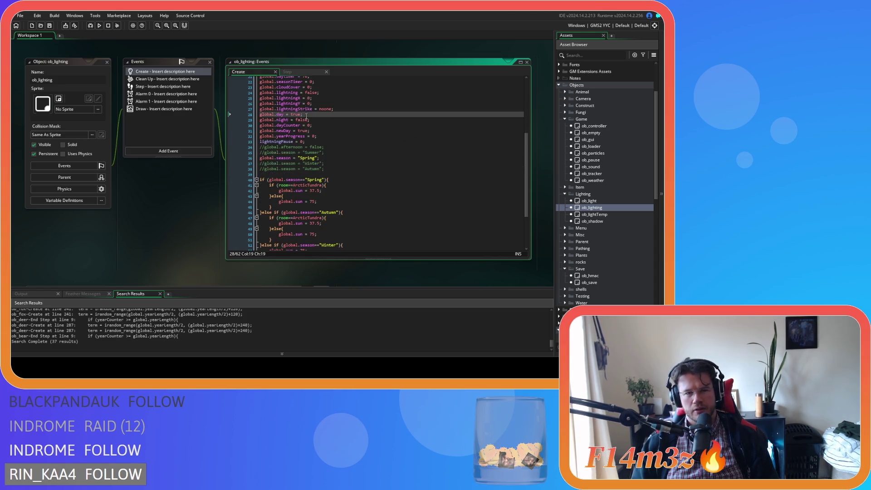
{"action": "left_click", "coordinate": [348, 139]}
{"action": "left_click", "coordinate": [349, 144]}
{"action": "key", "text": "Return"}
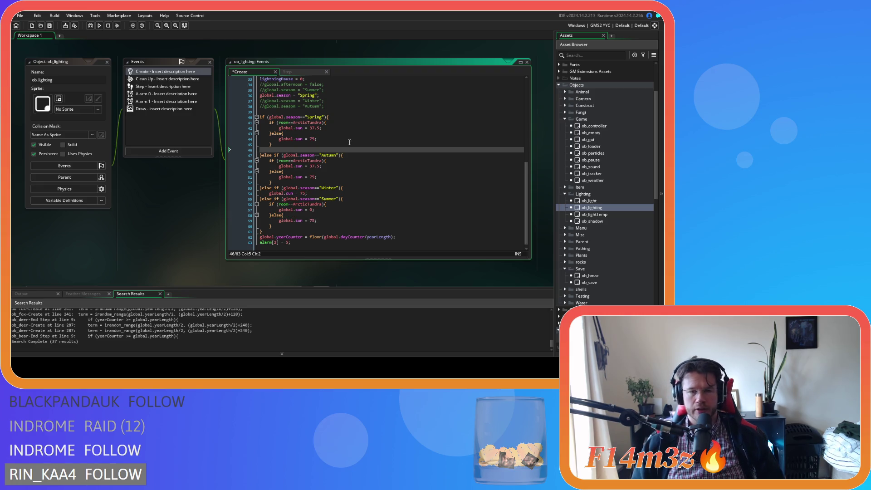
{"action": "scroll", "coordinate": [332, 137], "scroll_direction": "up", "scroll_amount": 3}
{"action": "left_click", "coordinate": [289, 152]}
{"action": "key", "text": "BackSpace"}
{"action": "left_click", "coordinate": [318, 184]}
- Remove the Summer branch's global.sun = 0, add global.sun = 0; below the yearProgress initialiser, and save
{"action": "left_click_drag", "start_coordinate": [318, 114], "coordinate": [255, 116]}
{"action": "key", "text": "ctrl+c"}
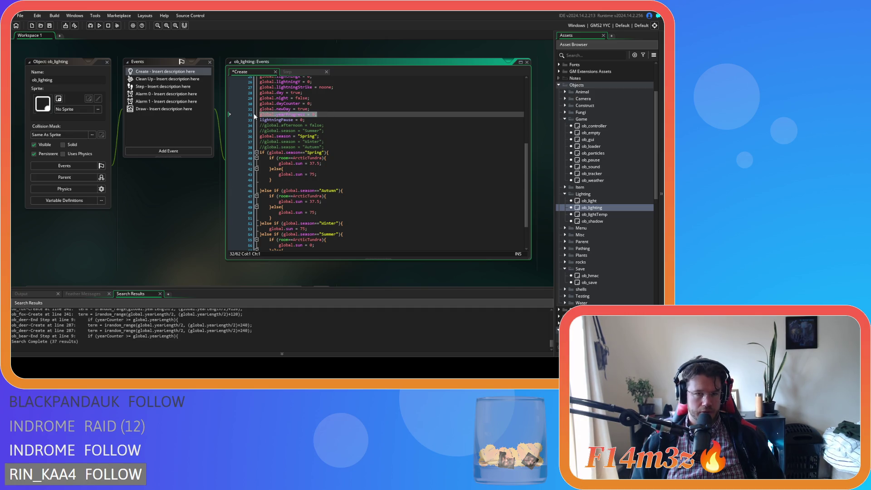
{"action": "scroll", "coordinate": [372, 143], "scroll_direction": "down", "scroll_amount": 3}
{"action": "left_click", "coordinate": [314, 204]}
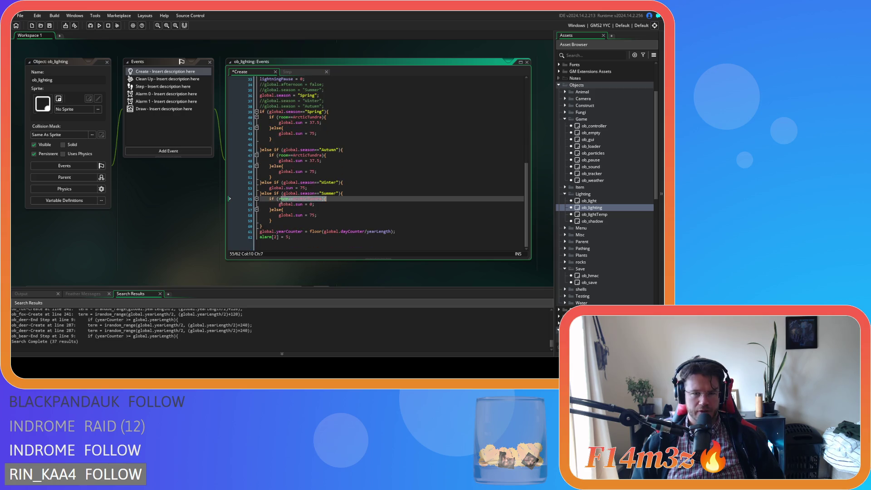
{"action": "left_click_drag", "start_coordinate": [315, 204], "coordinate": [290, 204]}
{"action": "key", "text": "BackSpace"}
{"action": "key", "text": "BackSpace"}
{"action": "key", "text": "BackSpace"}
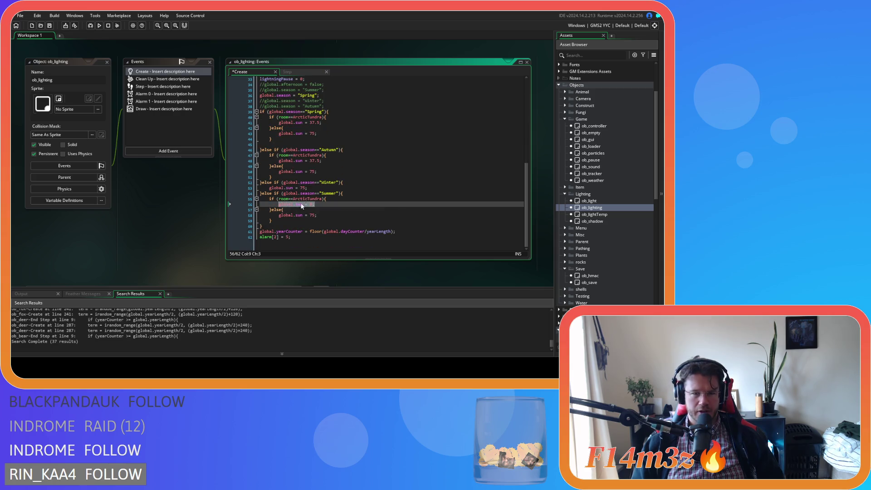
{"action": "scroll", "coordinate": [332, 129], "scroll_direction": "up", "scroll_amount": 3}
{"action": "left_click", "coordinate": [332, 128]}
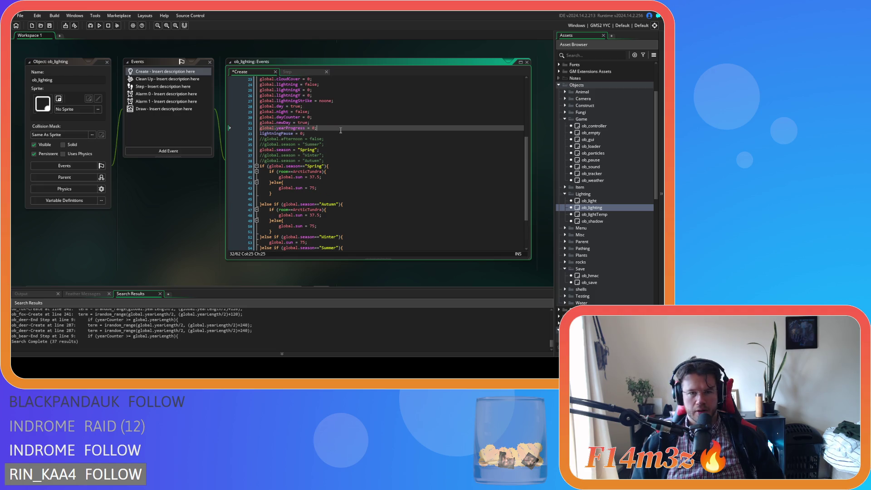
{"action": "left_click", "coordinate": [345, 129]}
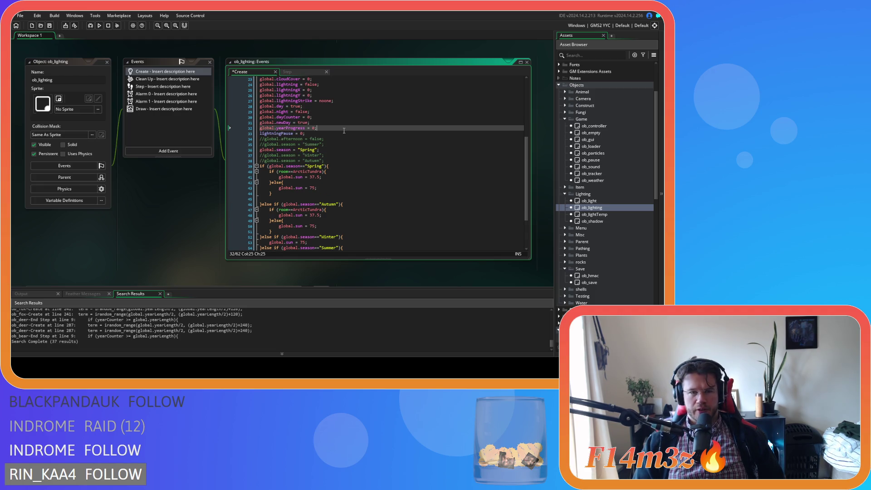
{"action": "key", "text": "Return"}
{"action": "type", "text": "global.sun = 0;"}
{"action": "key", "text": "ctrl+s"}
- Delete the empty line after the Spring branch and review the Spring through Winter branches
{"action": "scroll", "coordinate": [381, 182], "scroll_direction": "down", "scroll_amount": 3}
{"action": "left_click_drag", "start_coordinate": [272, 150], "coordinate": [247, 155]}
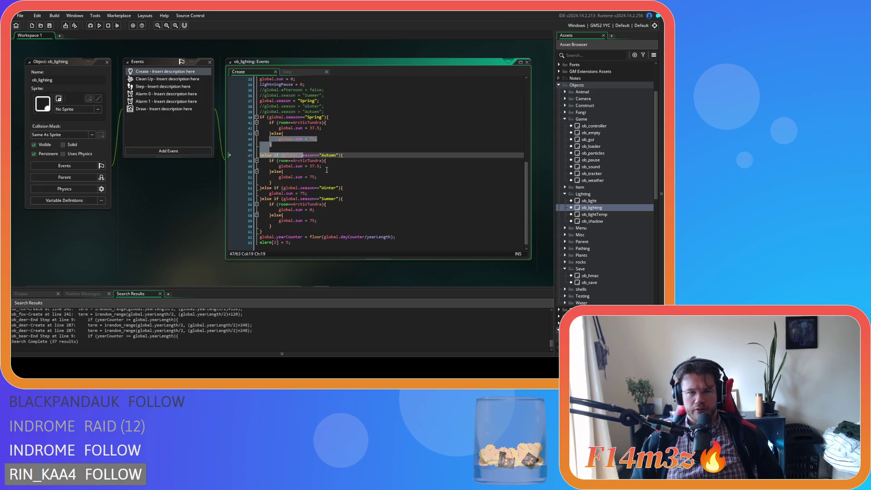
{"action": "key", "text": "BackSpace"}
{"action": "key", "text": "BackSpace"}
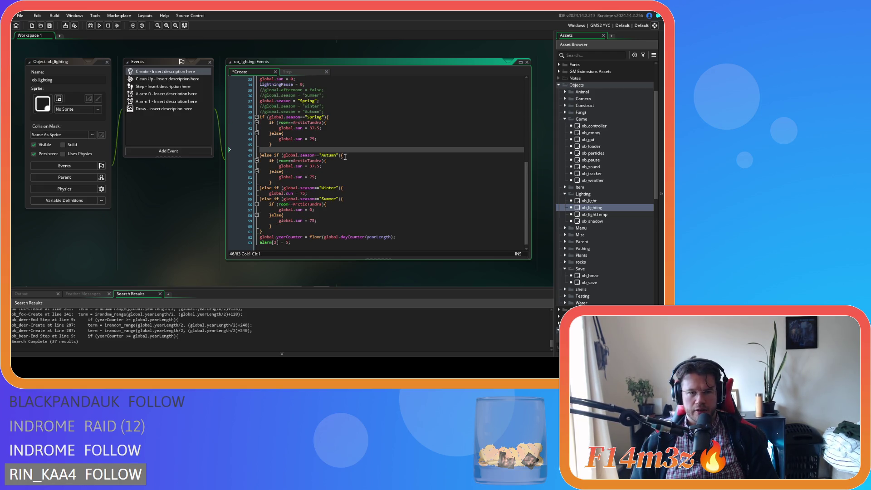
{"action": "scroll", "coordinate": [327, 140], "scroll_direction": "up", "scroll_amount": 3}
{"action": "left_click_drag", "start_coordinate": [344, 121], "coordinate": [270, 120]}
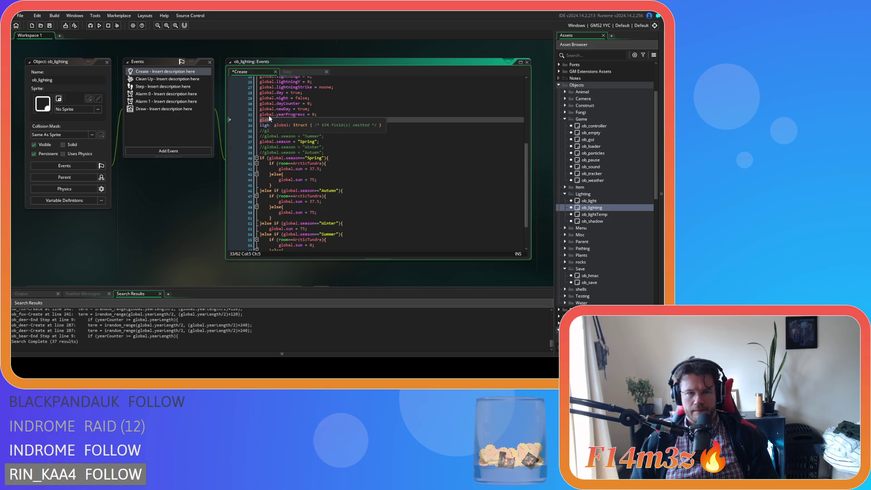
{"action": "scroll", "coordinate": [377, 158], "scroll_direction": "down", "scroll_amount": 3}
{"action": "mouse_move", "coordinate": [321, 183]}
{"action": "left_mouse_down"}
{"action": "mouse_move", "coordinate": [322, 128]}
{"action": "mouse_move", "coordinate": [319, 223]}
{"action": "left_mouse_up"}
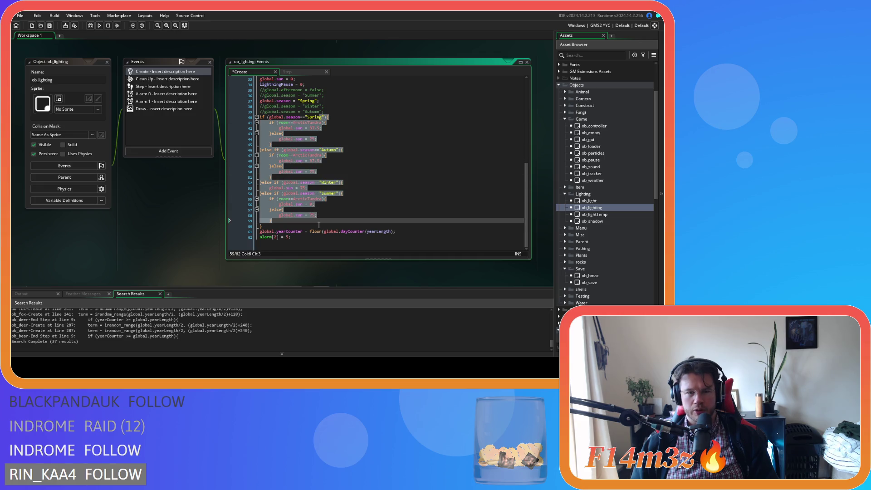
{"action": "left_click", "coordinate": [325, 215]}
{"action": "left_click", "coordinate": [296, 193]}
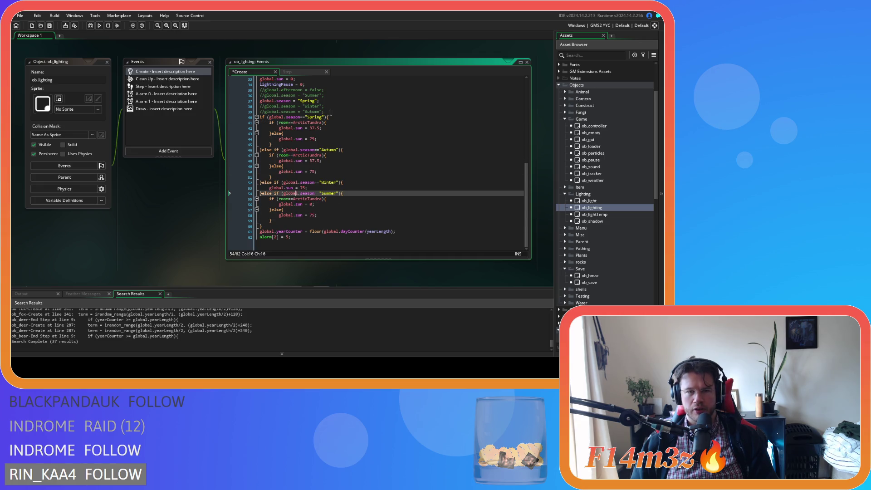
- Cut the yearProgress and sun initialisers and paste global.yearProgress = 0 after the Spring room check
{"action": "left_click", "coordinate": [346, 104]}
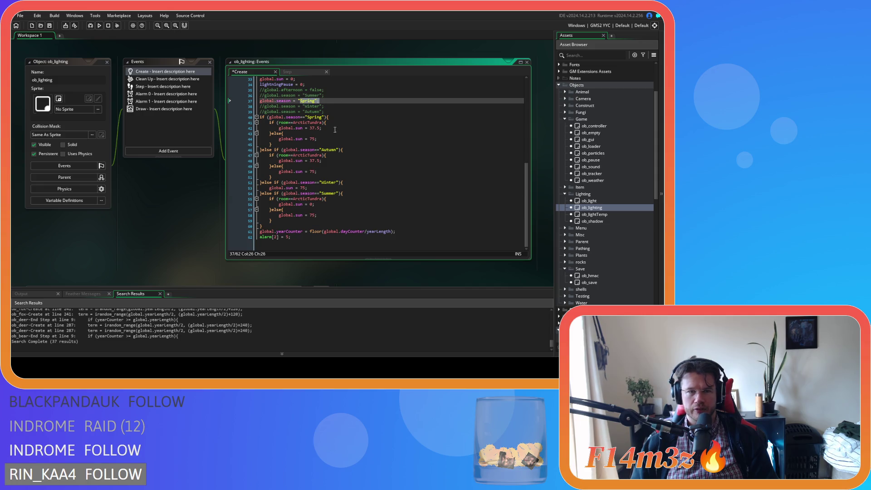
{"action": "scroll", "coordinate": [337, 126], "scroll_direction": "up", "scroll_amount": 2}
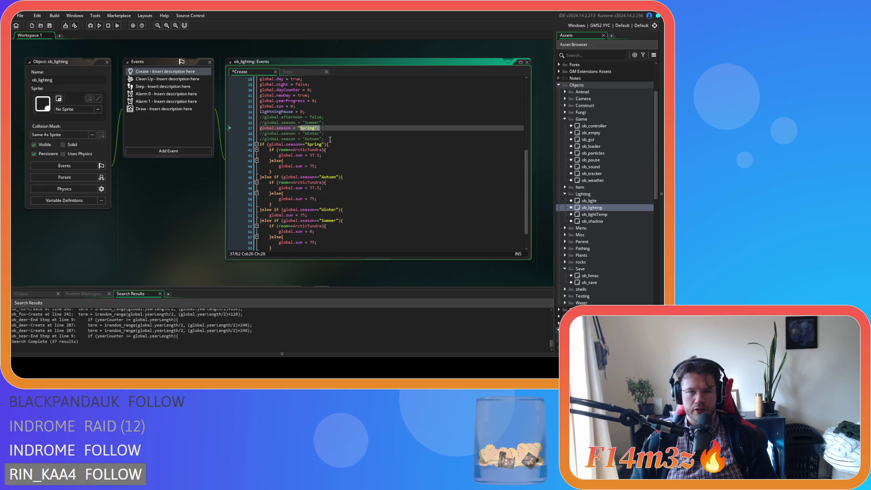
{"action": "left_click", "coordinate": [316, 111]}
{"action": "left_click_drag", "start_coordinate": [315, 107], "coordinate": [259, 101]}
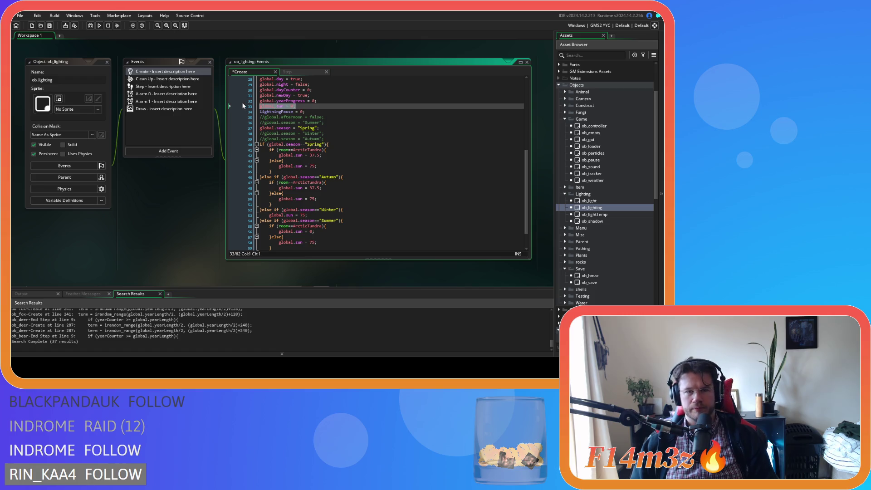
{"action": "key", "text": "BackSpace"}
{"action": "key", "text": "BackSpace"}
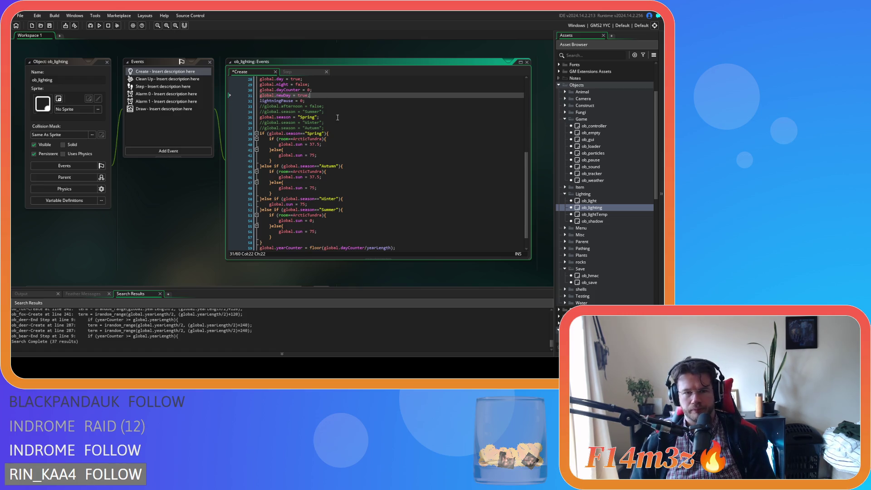
{"action": "scroll", "coordinate": [352, 161], "scroll_direction": "down", "scroll_amount": 1}
{"action": "left_click", "coordinate": [314, 144]}
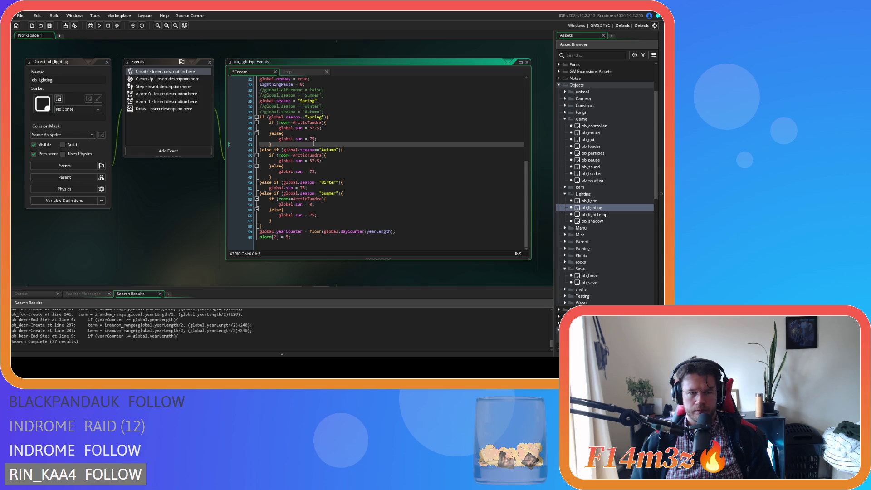
{"action": "key", "text": "Return"}
{"action": "key", "text": "ctrl+v"}
{"action": "left_click_drag", "start_coordinate": [327, 150], "coordinate": [269, 149]}
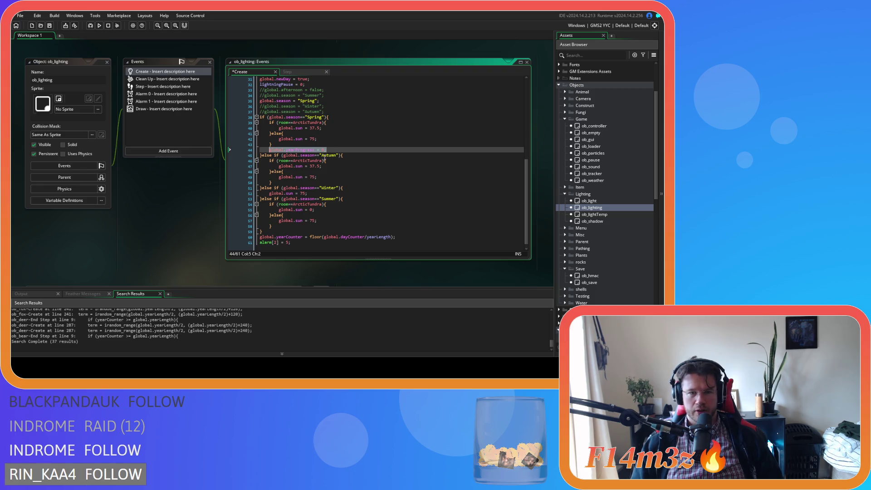
{"action": "left_click_drag", "start_coordinate": [314, 151], "coordinate": [345, 152]}
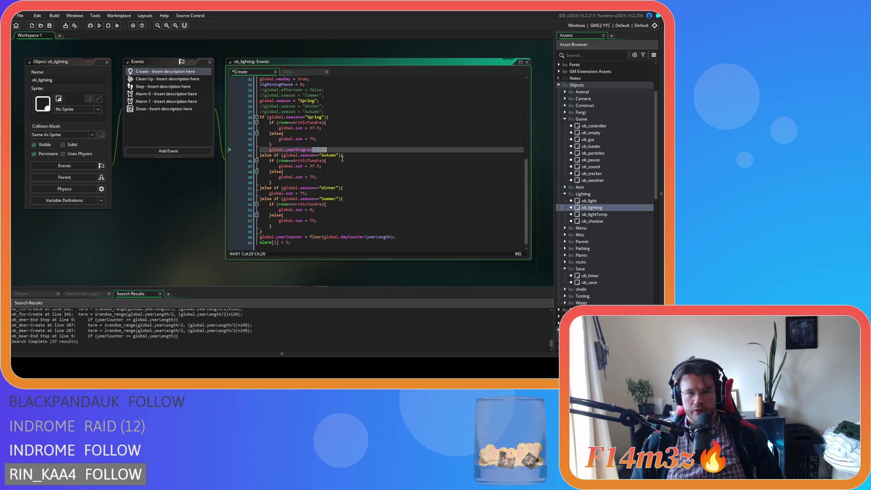
- Paste the yearProgress line into the Summer and Autumn branches with values 14 and 28
{"action": "left_click", "coordinate": [293, 227]}
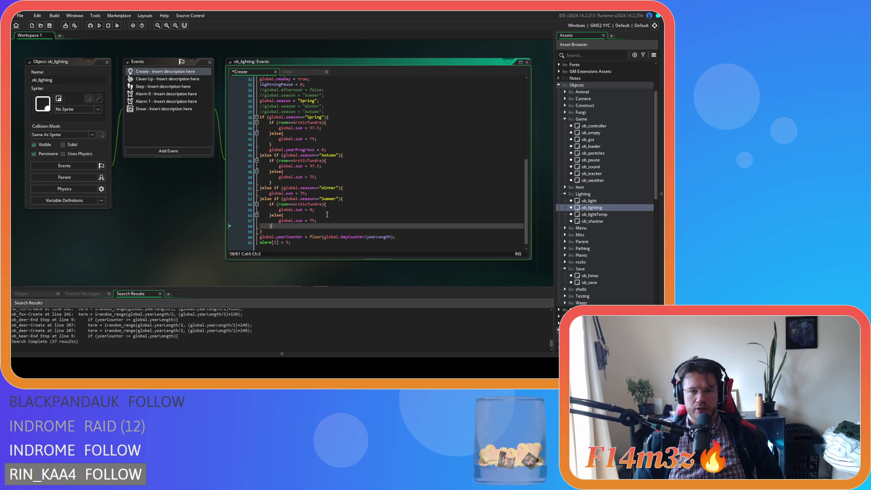
{"action": "key", "text": "Return"}
{"action": "key", "text": "ctrl+v"}
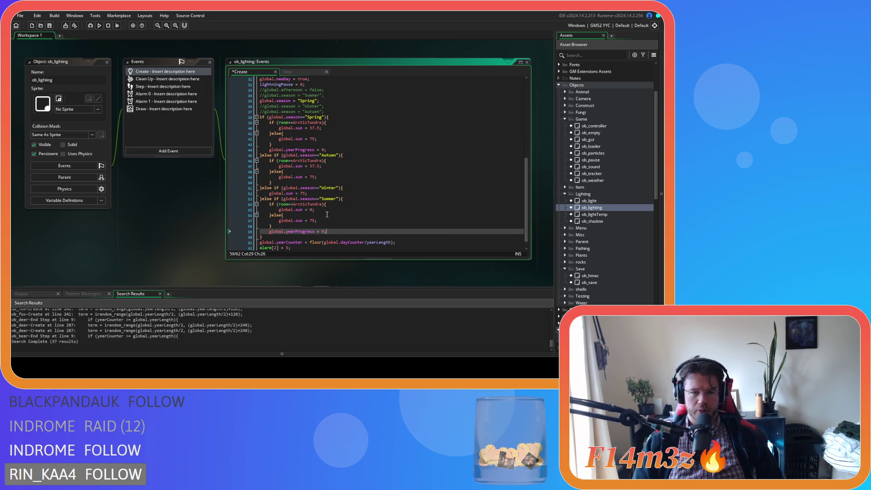
{"action": "key", "text": "BackSpace"}
{"action": "type", "text": "14"}
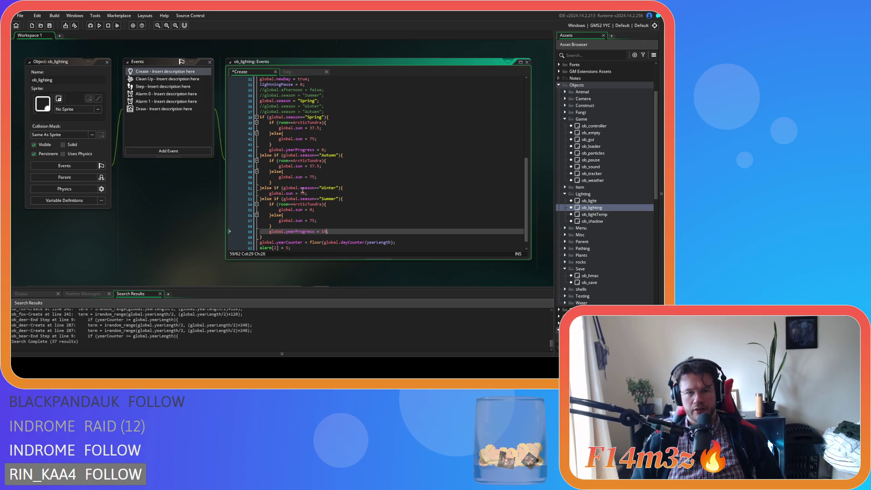
{"action": "left_click", "coordinate": [291, 183]}
{"action": "key", "text": "Return"}
{"action": "key", "text": "ctrl+v"}
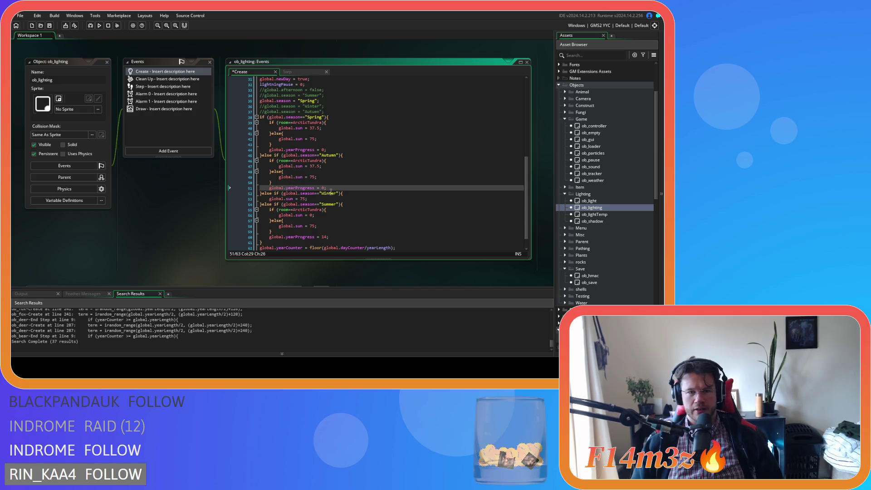
{"action": "key", "text": "BackSpace"}
{"action": "type", "text": "28"}
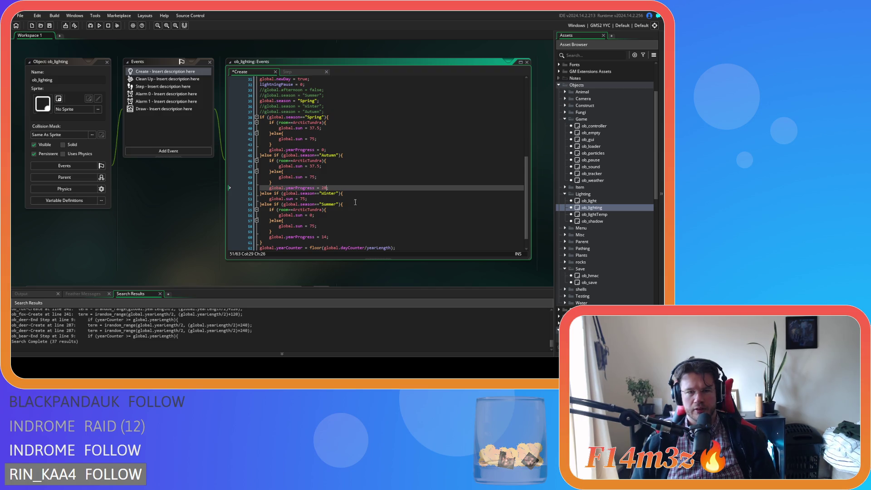
- Add global.yearProgress = 42 to the Winter branch, fixing a mistyped digit, and save
{"action": "left_click", "coordinate": [338, 198]}
{"action": "key", "text": "Return"}
{"action": "key", "text": "ctrl+v"}
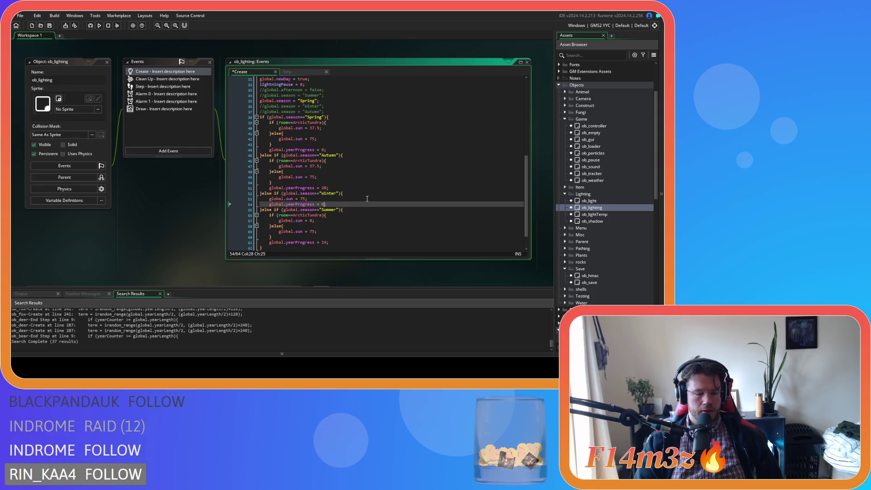
{"action": "type", "text": "42"}
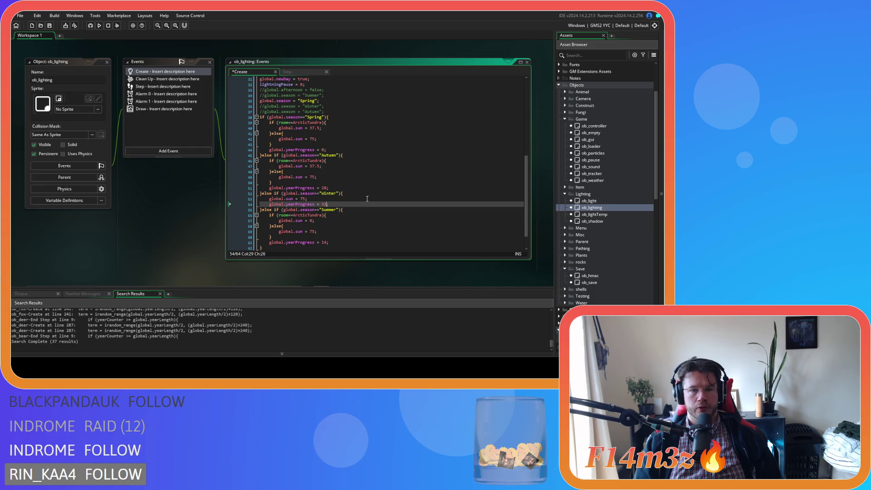
{"action": "key", "text": "Left"}
{"action": "key", "text": "BackSpace"}
{"action": "type", "text": "4"}
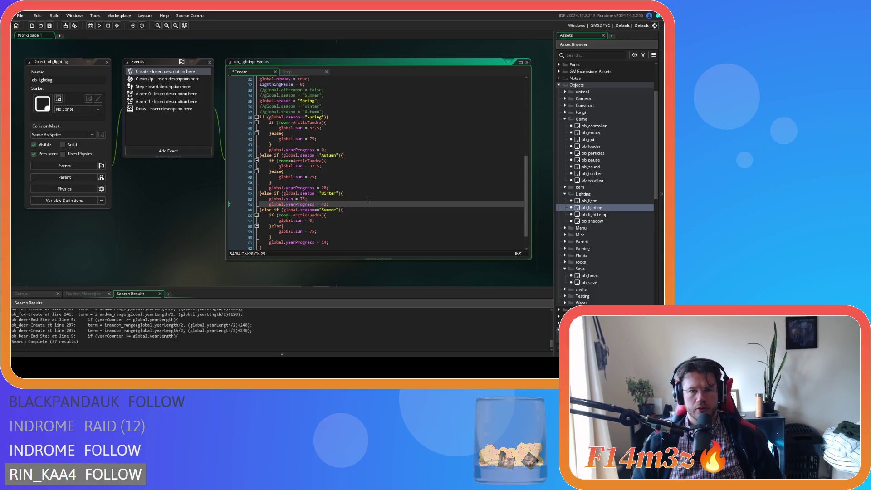
{"action": "left_click", "coordinate": [339, 204]}
{"action": "key", "text": "ctrl+s"}
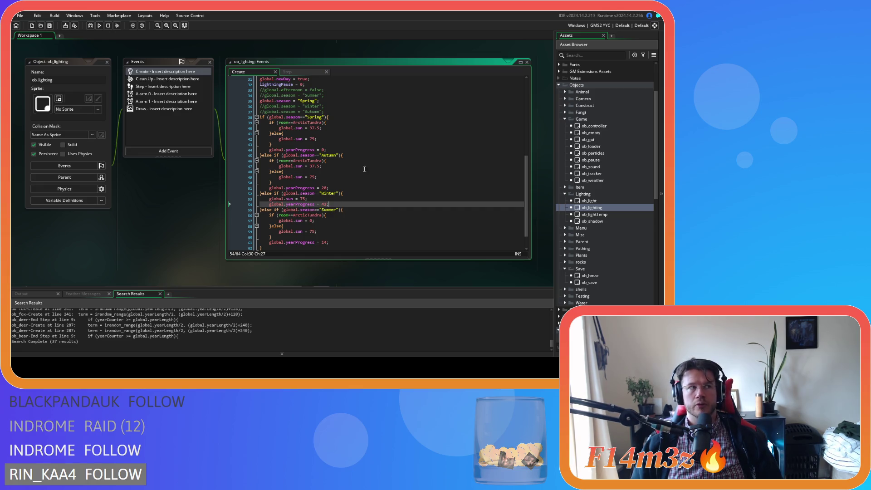
- Review the season blocks, then show the Step event scrolled to the calendar code
{"action": "left_click", "coordinate": [392, 226]}
{"action": "scroll", "coordinate": [391, 220], "scroll_direction": "down", "scroll_amount": 2}
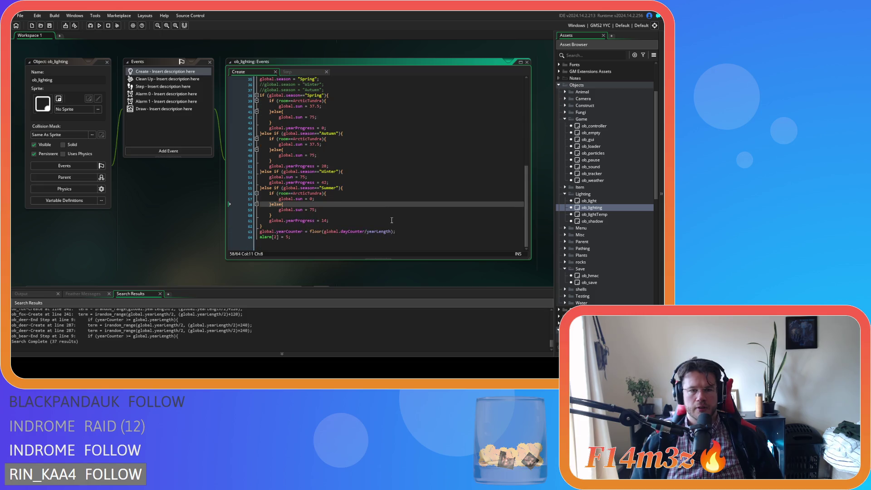
{"action": "scroll", "coordinate": [378, 199], "scroll_direction": "up", "scroll_amount": 2}
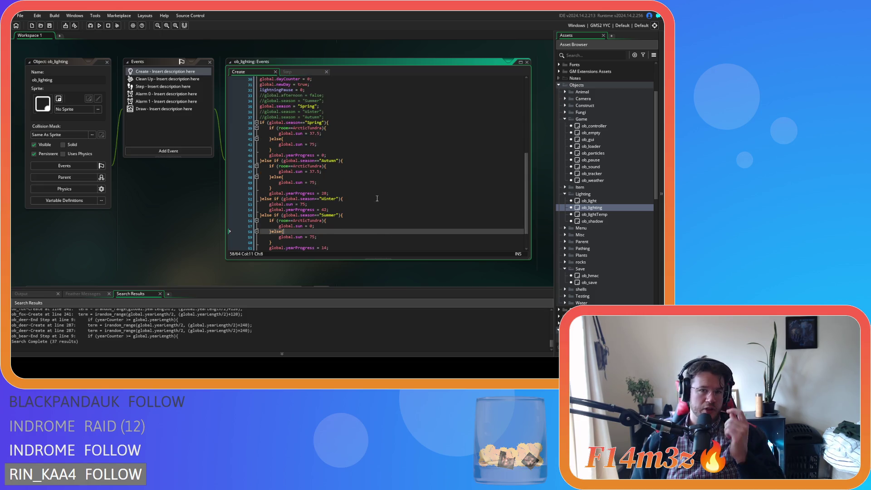
{"action": "triple_click", "coordinate": [327, 193]}
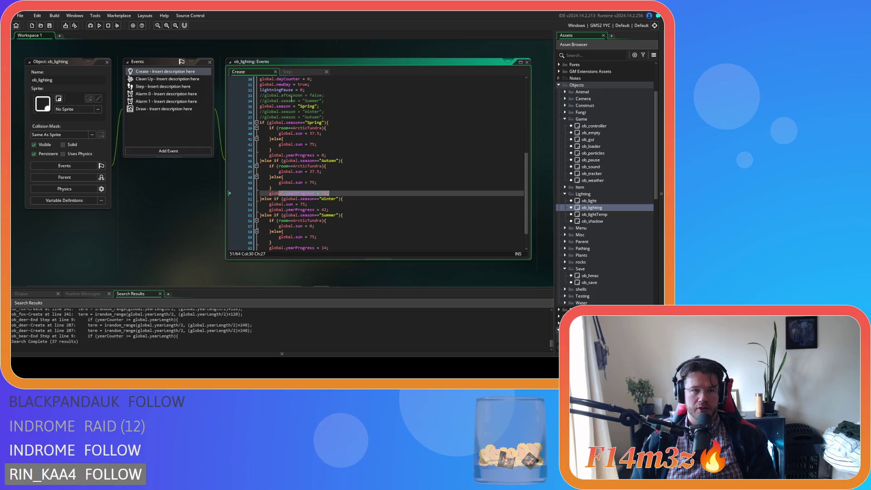
{"action": "left_click", "coordinate": [287, 72]}
{"action": "scroll", "coordinate": [417, 194], "scroll_direction": "down", "scroll_amount": 5}
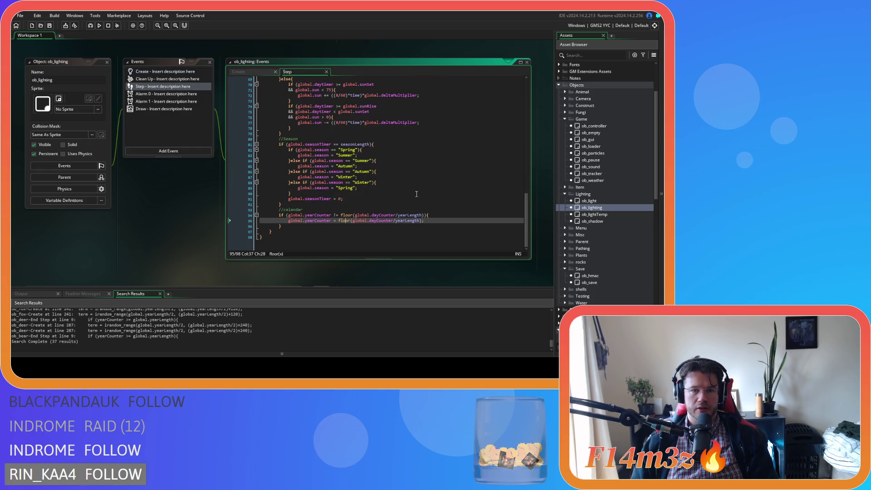
- Add an if (global.yearProgress >= yearLength) condition below the calendar block
{"action": "left_click", "coordinate": [338, 216]}
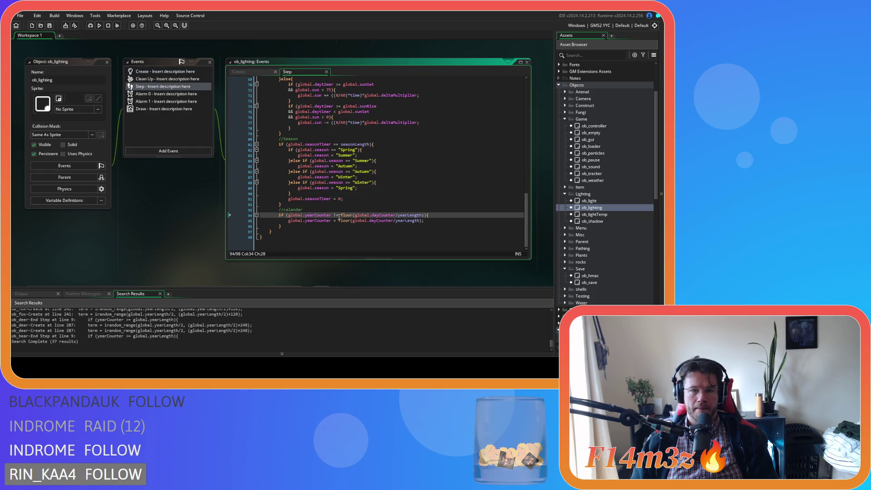
{"action": "left_click_drag", "start_coordinate": [339, 215], "coordinate": [428, 215]}
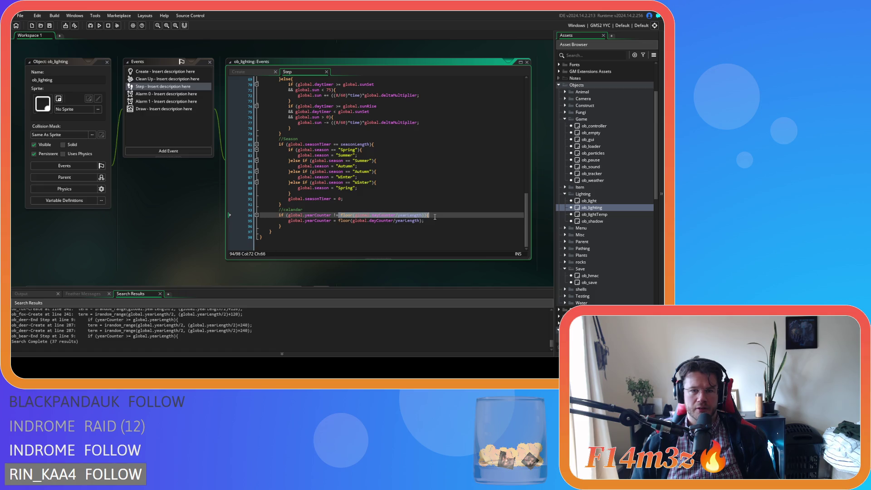
{"action": "key", "text": "Left"}
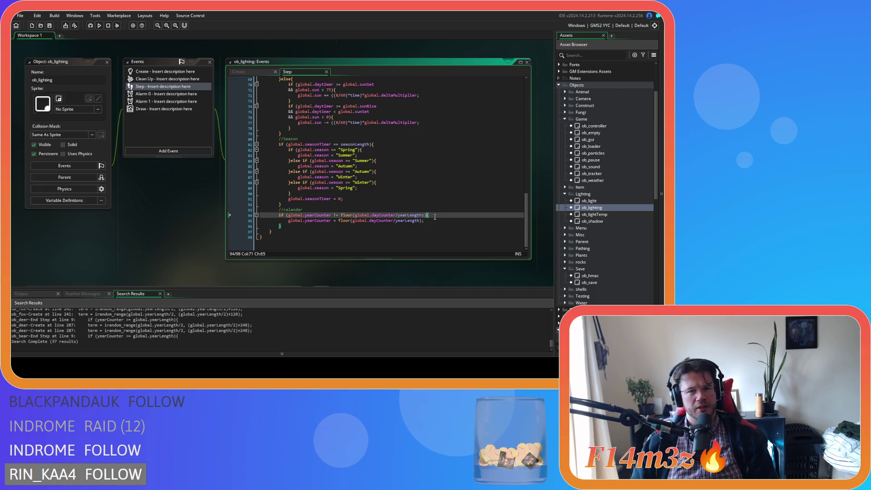
{"action": "left_click", "coordinate": [293, 225]}
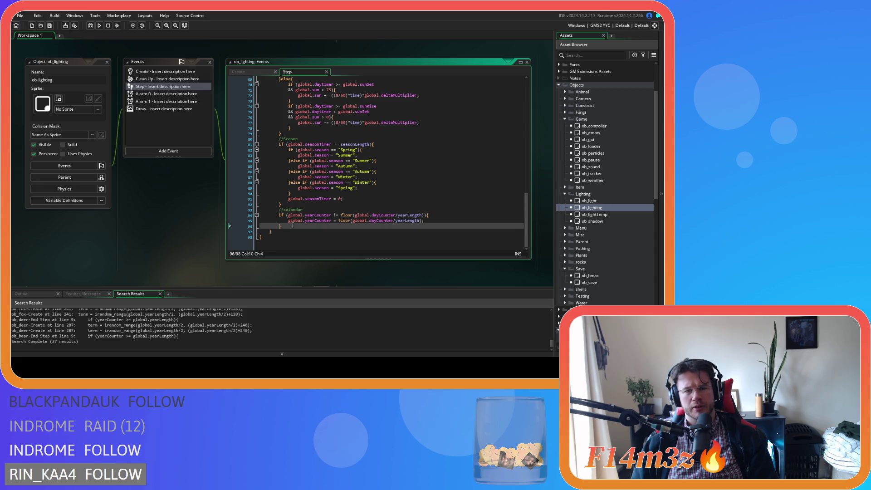
{"action": "key", "text": "Return"}
{"action": "type", "text": "if ()"}
{"action": "key", "text": "Left"}
{"action": "type", "text": "global.year"}
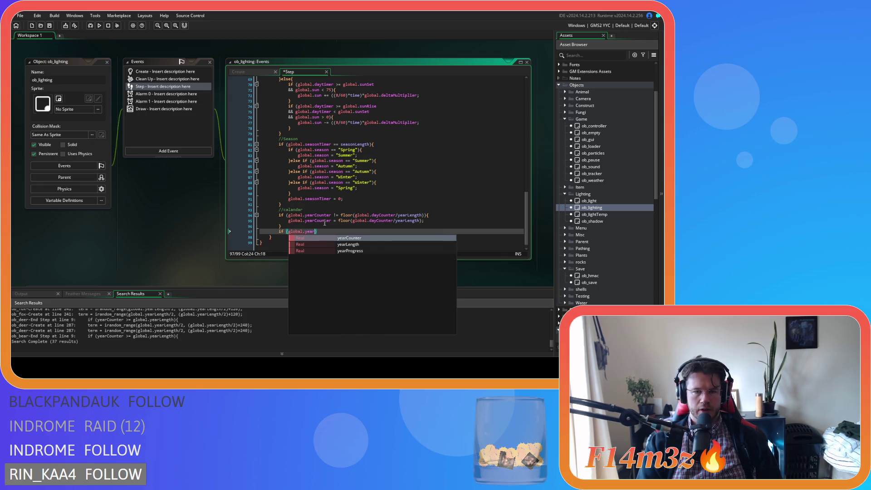
{"action": "key", "text": "Down"}
{"action": "key", "text": "Down"}
{"action": "key", "text": "Return"}
{"action": "type", "text": ">="}
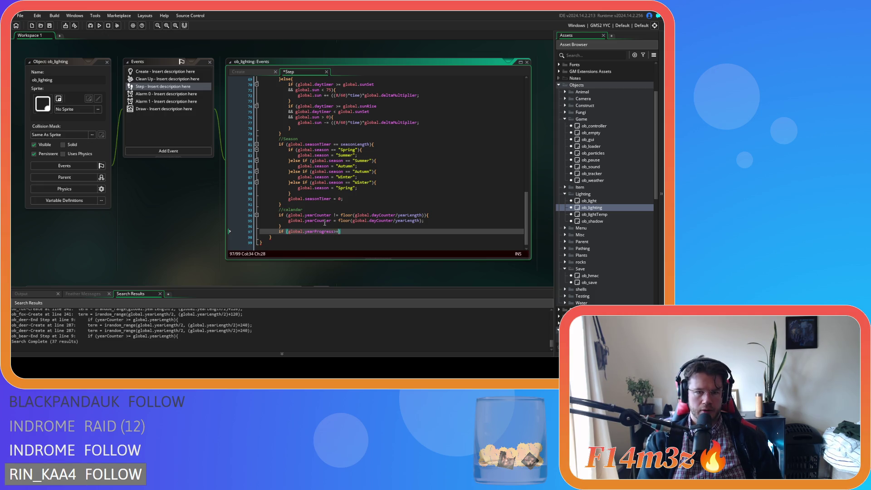
{"action": "type", "text": "yearLength)"}
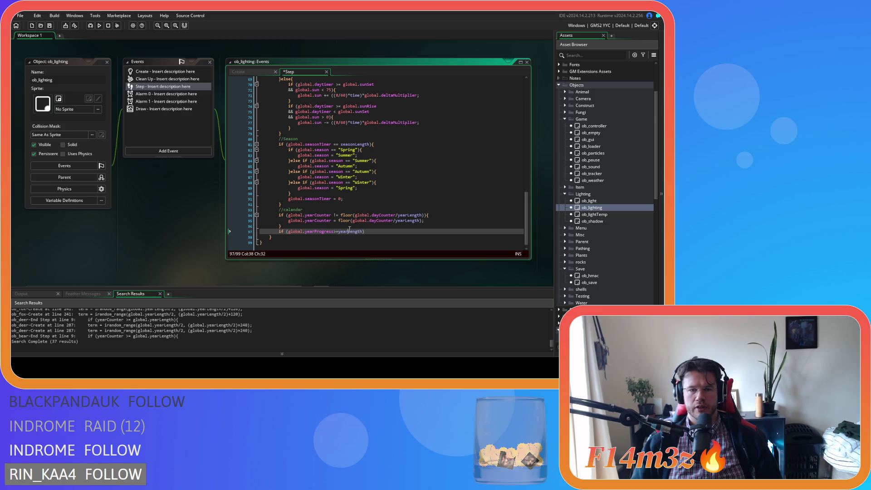
- Give the new if block a body resetting global.yearProgress, then return to the Create event
{"action": "left_click", "coordinate": [397, 232]}
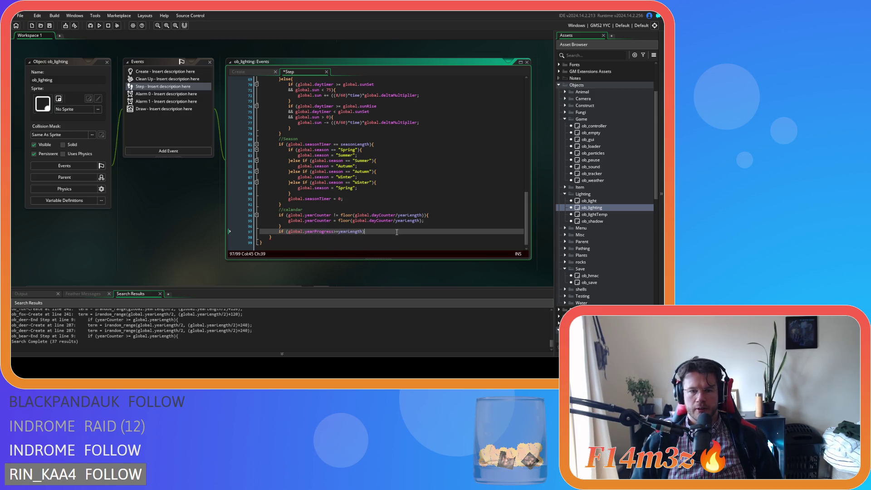
{"action": "type", "text": "{"}
{"action": "key", "text": "Return"}
{"action": "key", "text": "Return"}
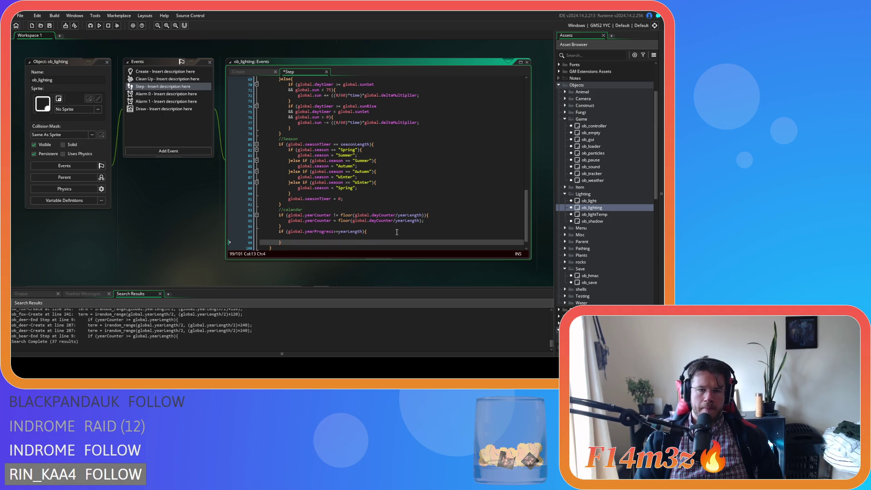
{"action": "left_click", "coordinate": [325, 238]}
{"action": "type", "text": "glboal."}
{"action": "key", "text": "BackSpace"}
{"action": "key", "text": "BackSpace"}
{"action": "key", "text": "BackSpace"}
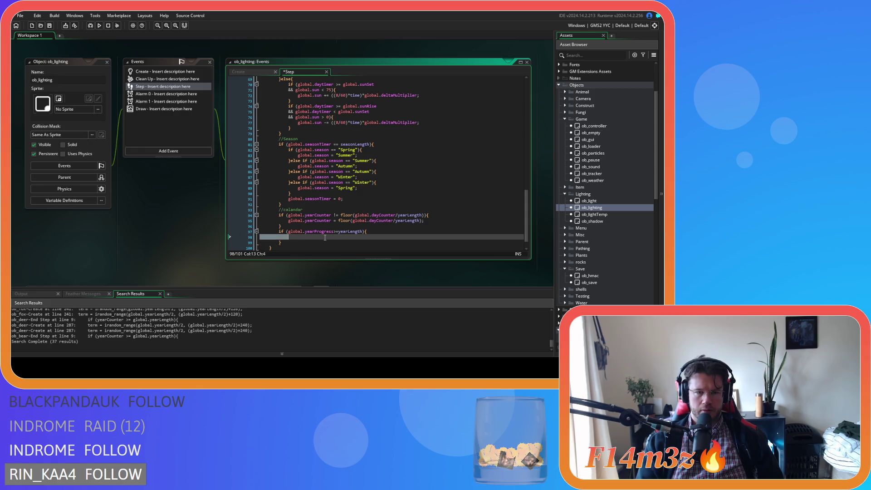
{"action": "key", "text": "Down"}
{"action": "left_click", "coordinate": [325, 238]}
{"action": "type", "text": "glo"}
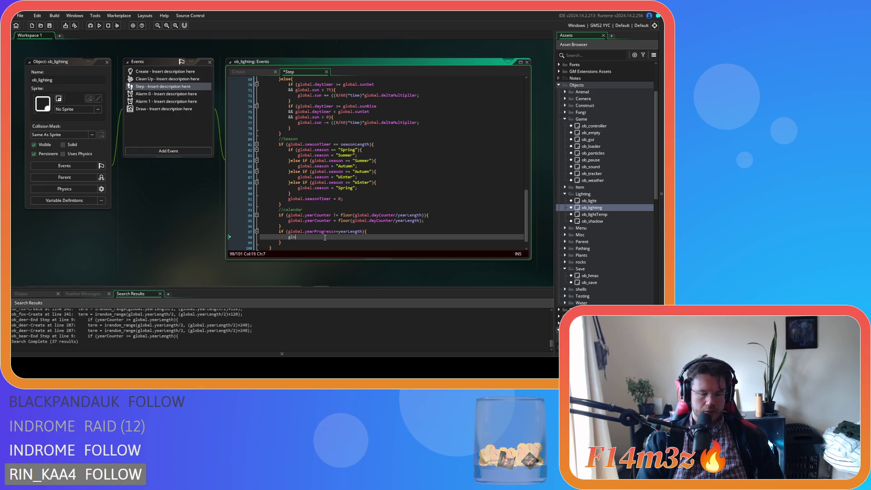
{"action": "type", "text": "bal.yearProgress = 0;"}
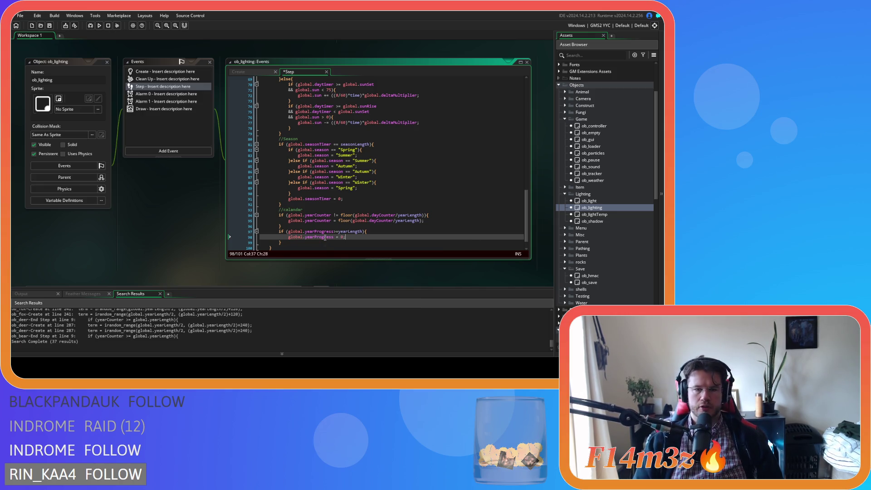
{"action": "left_click", "coordinate": [254, 73]}
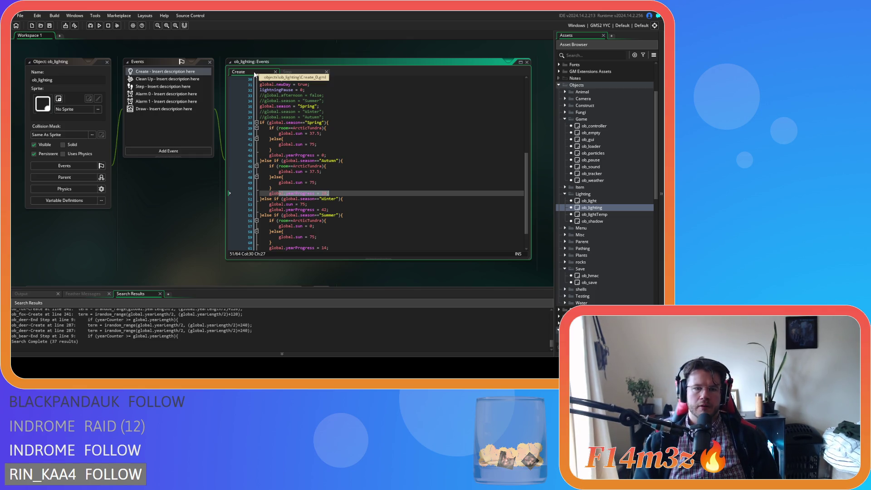
- Move the Summer else-if block from the end to just above the Autumn branch
{"action": "left_click", "coordinate": [366, 166]}
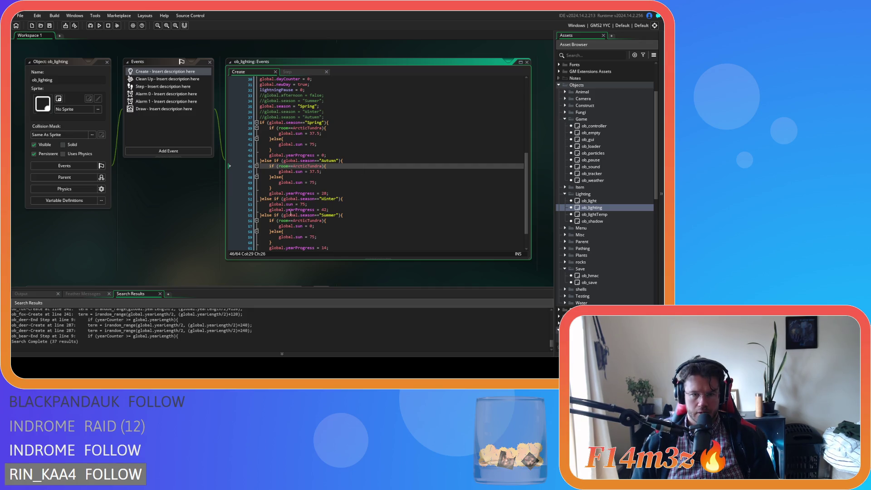
{"action": "scroll", "coordinate": [276, 225], "scroll_direction": "down", "scroll_amount": 2}
{"action": "left_click_drag", "start_coordinate": [267, 226], "coordinate": [262, 188]}
{"action": "key", "text": "ctrl+c"}
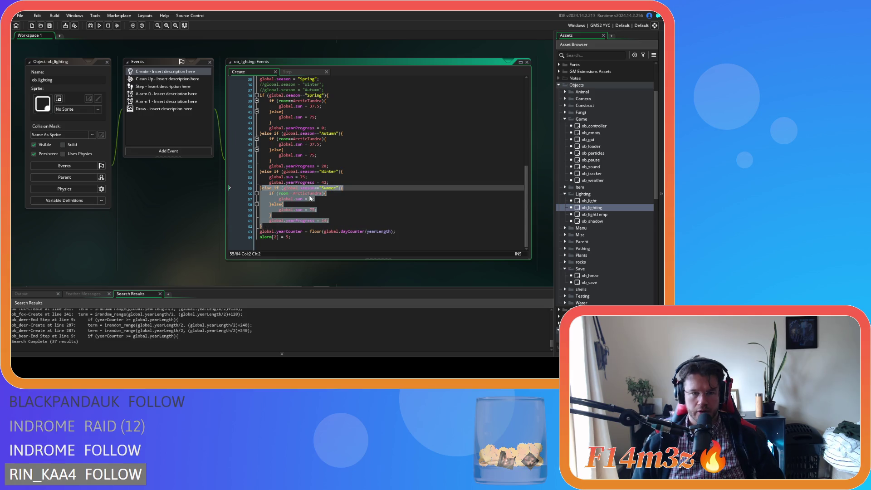
{"action": "key", "text": "Delete"}
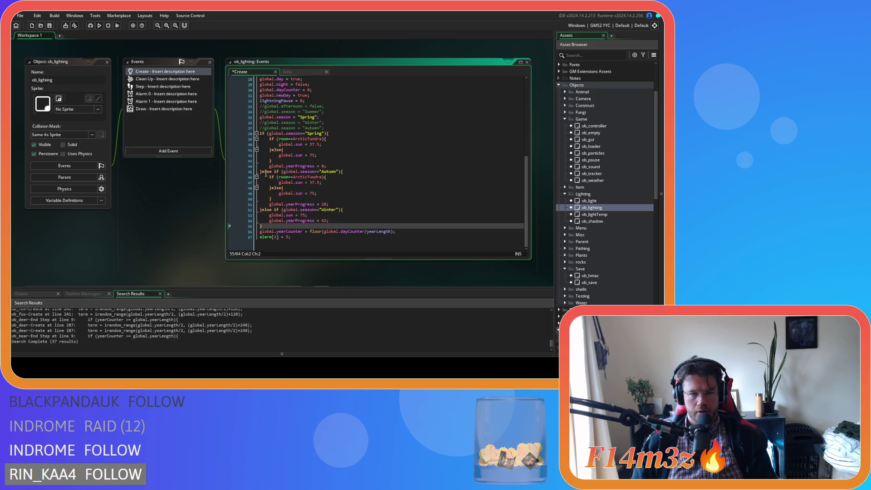
{"action": "left_click", "coordinate": [263, 171]}
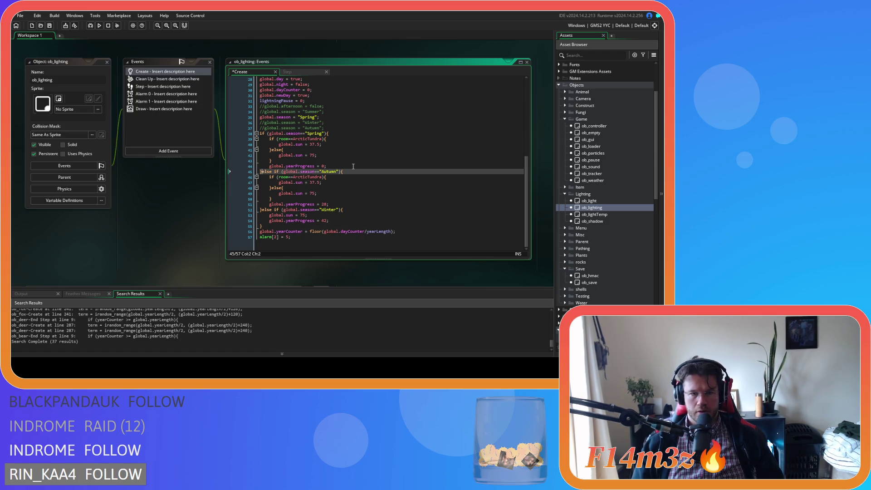
{"action": "key", "text": "ctrl+v"}
- Turn the Winter else-if into a plain else and save the Create event
{"action": "left_click", "coordinate": [339, 242]}
{"action": "scroll", "coordinate": [353, 232], "scroll_direction": "down", "scroll_amount": 2}
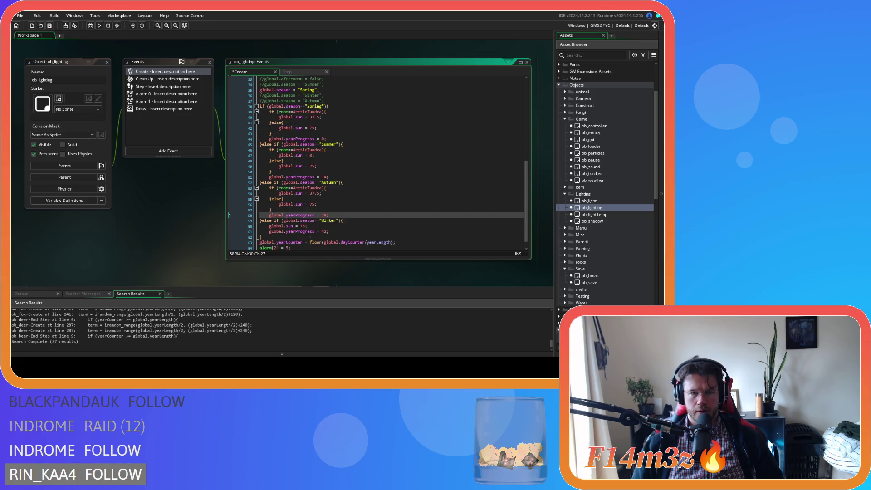
{"action": "left_click", "coordinate": [293, 239]}
{"action": "left_click", "coordinate": [271, 221]}
{"action": "double_click", "coordinate": [277, 221]}
{"action": "left_click_drag", "start_coordinate": [280, 222], "coordinate": [343, 221]}
{"action": "key", "text": "BackSpace"}
{"action": "left_click", "coordinate": [342, 221]}
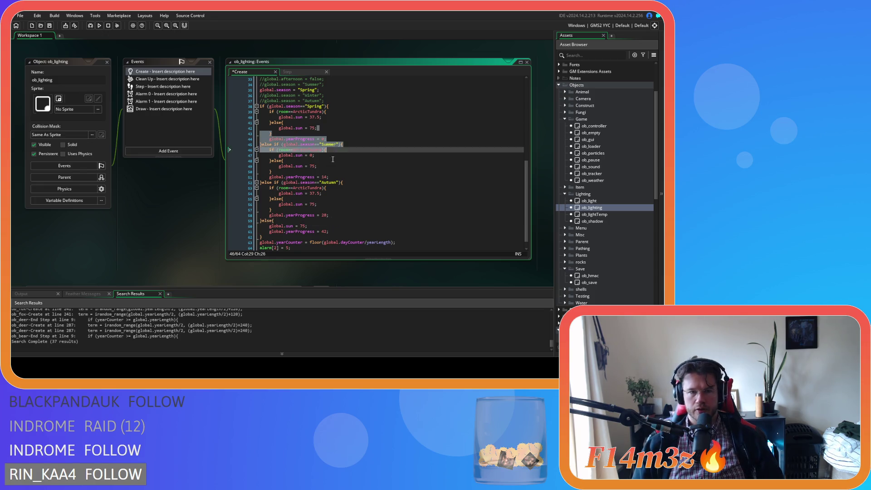
{"action": "key", "text": "ctrl+s"}
- Check the commented-out season lines, then scroll the workspace up to sc_shadowsArctic
{"action": "scroll", "coordinate": [361, 217], "scroll_direction": "up", "scroll_amount": 2}
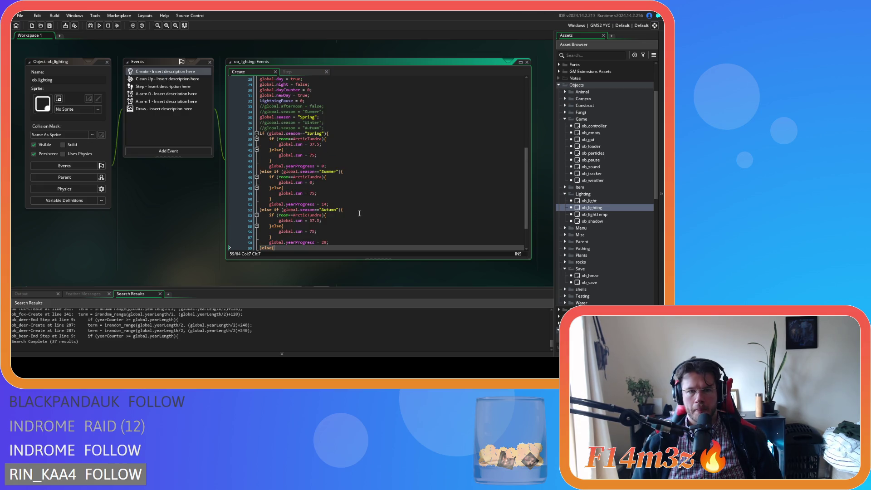
{"action": "scroll", "coordinate": [355, 160], "scroll_direction": "down", "scroll_amount": 2}
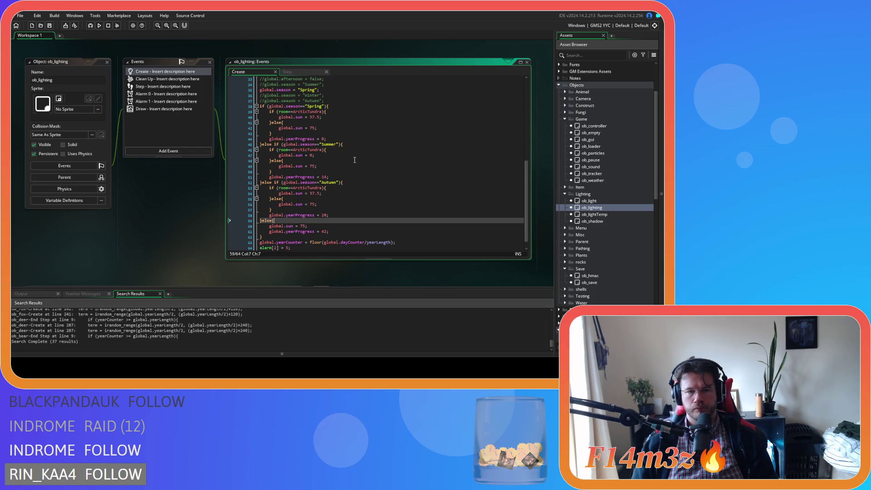
{"action": "scroll", "coordinate": [355, 160], "scroll_direction": "up", "scroll_amount": 1}
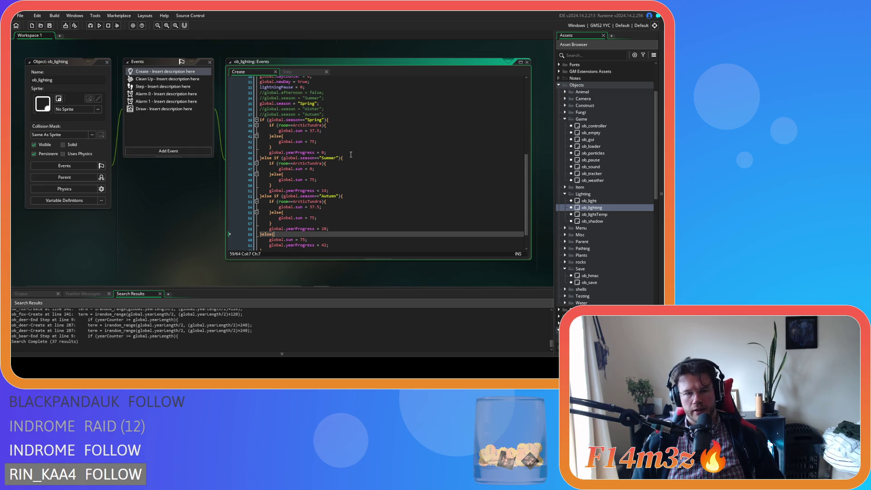
{"action": "left_click", "coordinate": [351, 104]}
{"action": "left_click", "coordinate": [352, 114]}
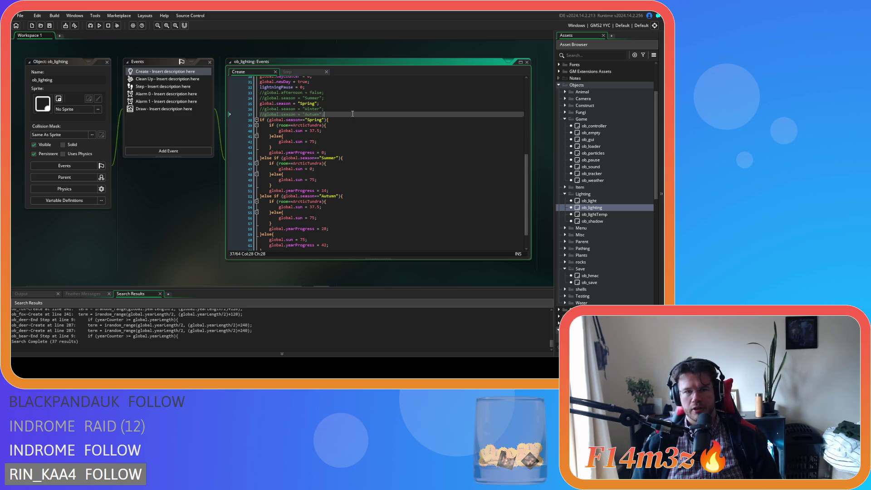
{"action": "scroll", "coordinate": [327, 95], "scroll_direction": "up", "scroll_amount": 1}
{"action": "left_click", "coordinate": [164, 201]}
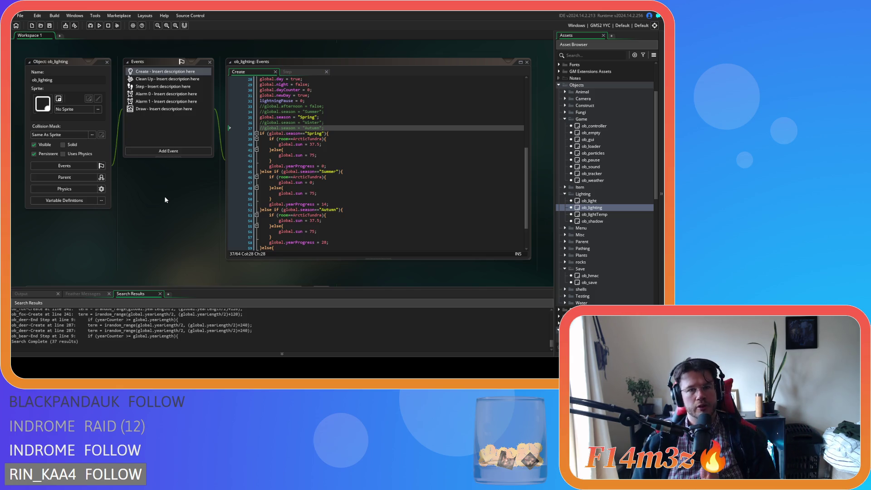
{"action": "scroll", "coordinate": [175, 152], "scroll_direction": "up", "scroll_amount": 8}
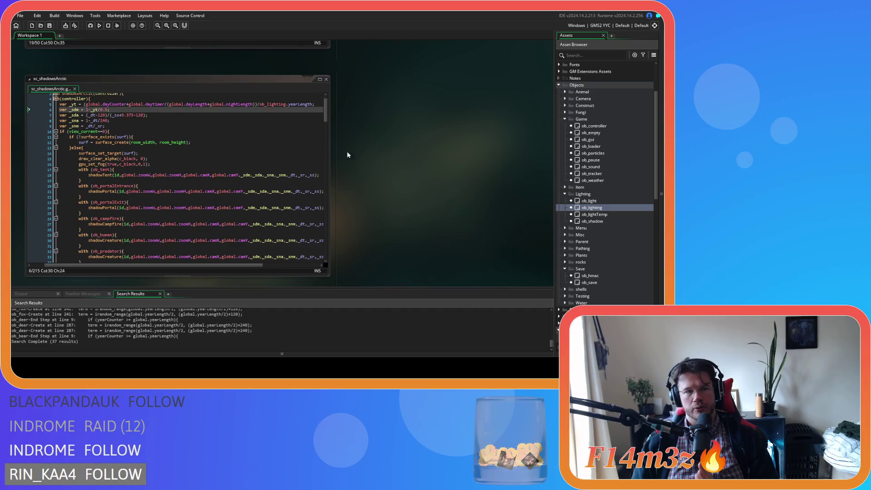
- Set _yt = global.yearProgress; in sc_shadowsArctic and save the script
{"action": "left_click", "coordinate": [204, 114]}
{"action": "left_click_drag", "start_coordinate": [308, 104], "coordinate": [85, 108]}
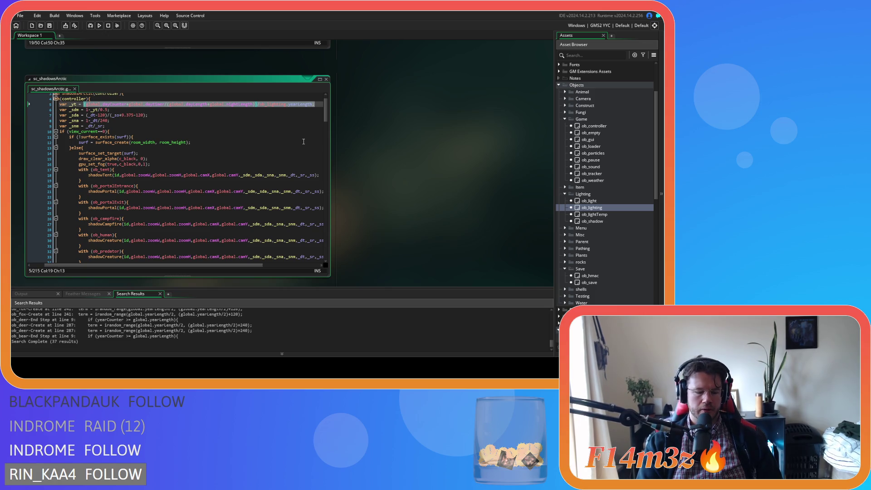
{"action": "type", "text": "global."}
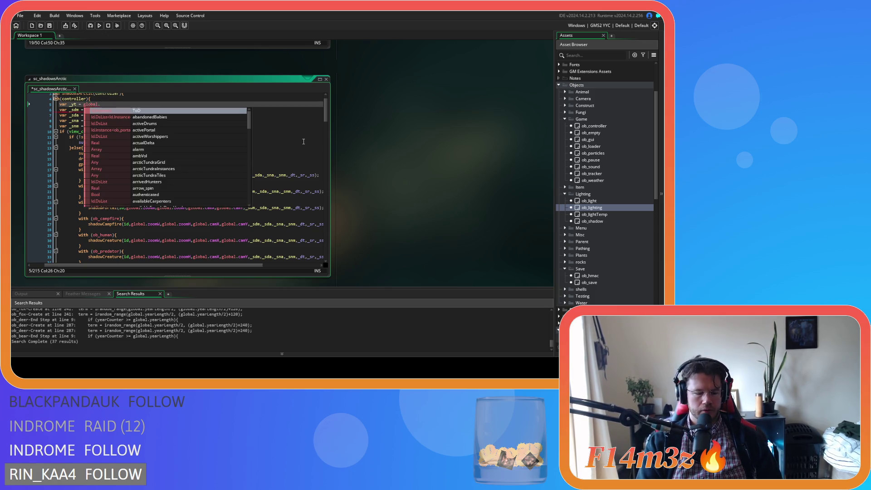
{"action": "type", "text": "yearProgress"}
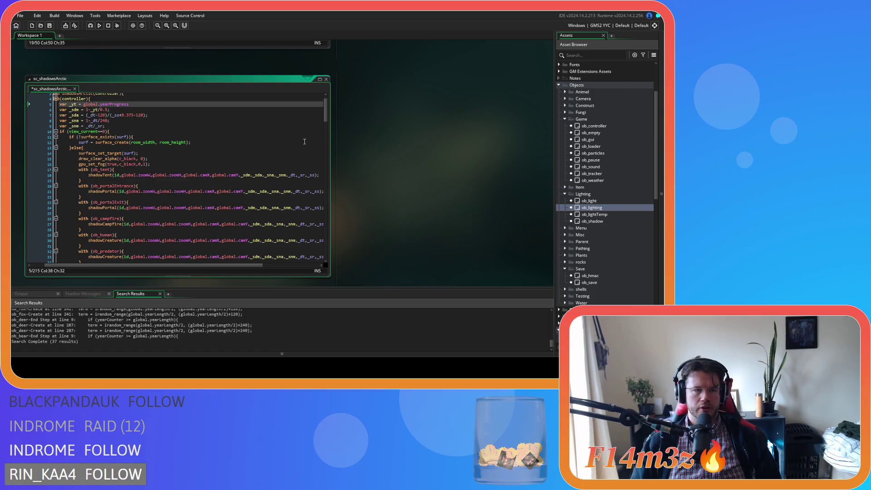
{"action": "type", "text": ";"}
{"action": "left_click", "coordinate": [181, 101]}
{"action": "key", "text": "ctrl+s"}
- Change the _sdm divisor so it reads 1-_yt/28, then scroll up to sc_shadowStaticArctic
{"action": "left_click", "coordinate": [102, 110]}
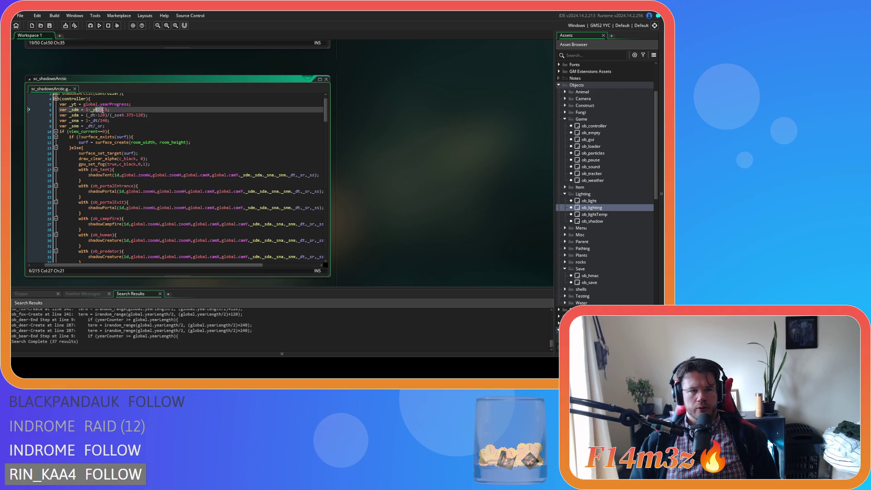
{"action": "mouse_move", "coordinate": [100, 105]}
{"action": "left_mouse_down"}
{"action": "mouse_move", "coordinate": [107, 129]}
{"action": "mouse_move", "coordinate": [114, 110]}
{"action": "left_mouse_up"}
{"action": "left_click", "coordinate": [102, 110]}
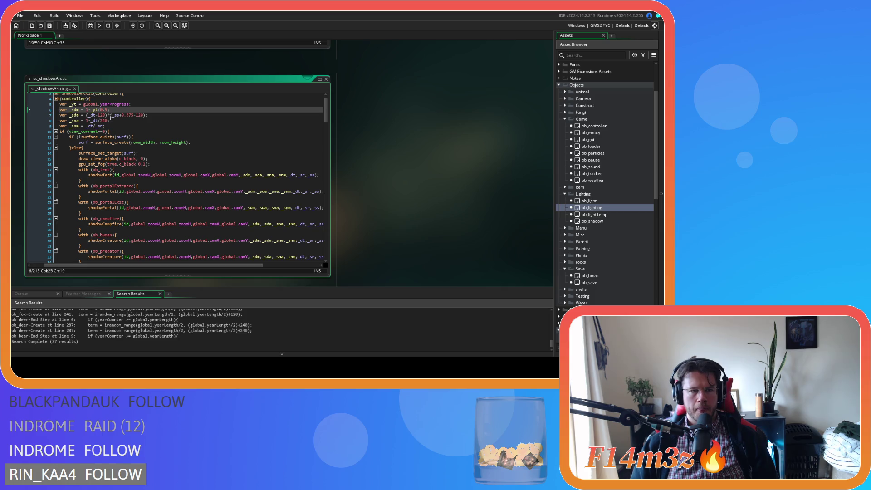
{"action": "key", "text": "Delete"}
{"action": "key", "text": "Right"}
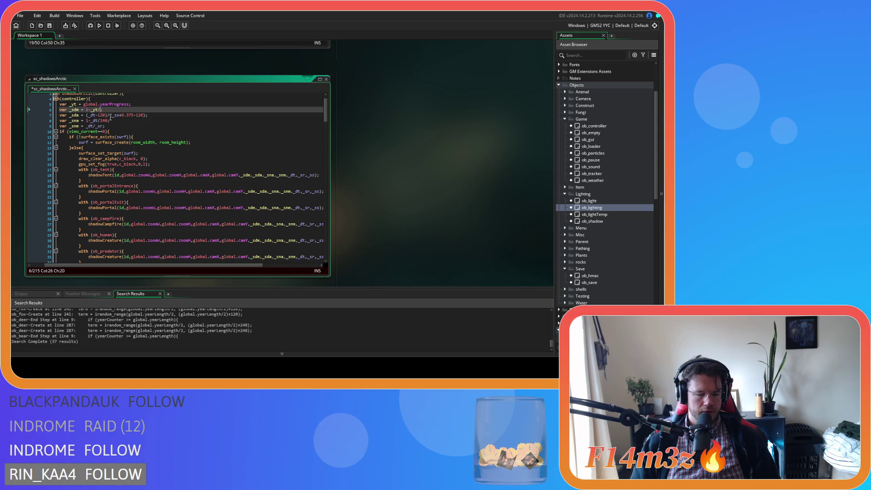
{"action": "type", "text": "20"}
{"action": "left_click", "coordinate": [137, 111]}
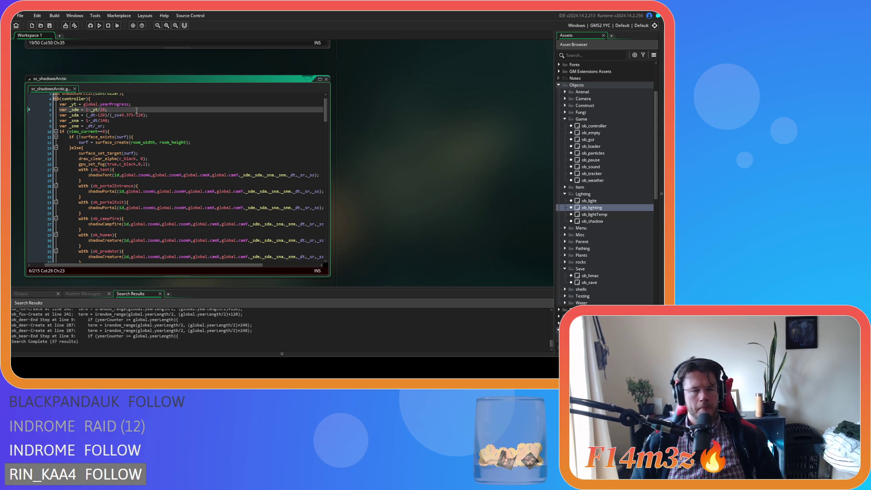
{"action": "left_click", "coordinate": [108, 111]}
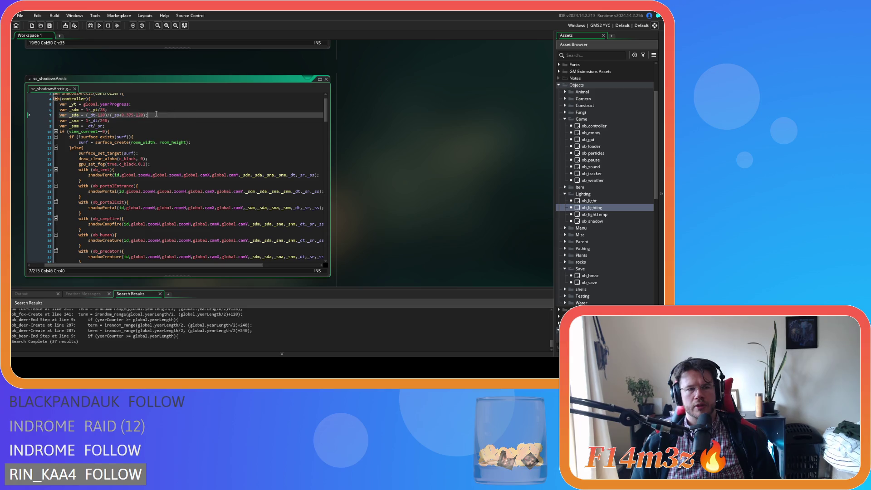
{"action": "type", "text": "8"}
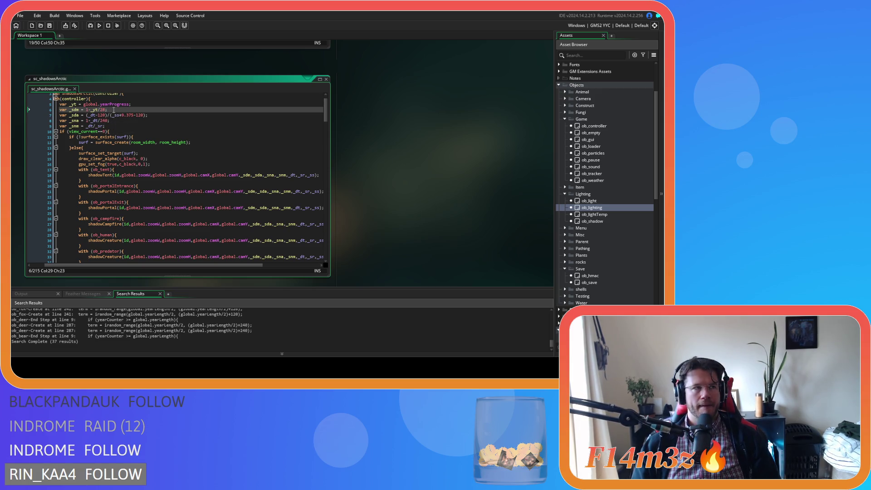
{"action": "mouse_move", "coordinate": [115, 104]}
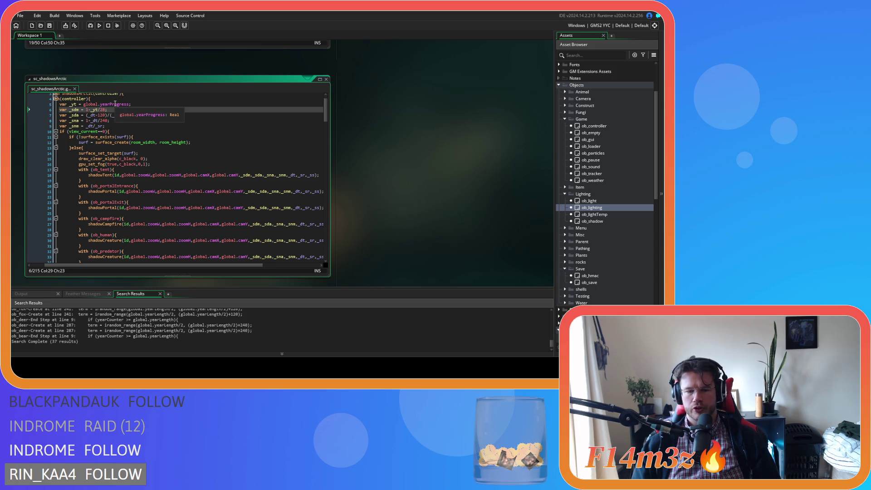
{"action": "left_click", "coordinate": [147, 120]}
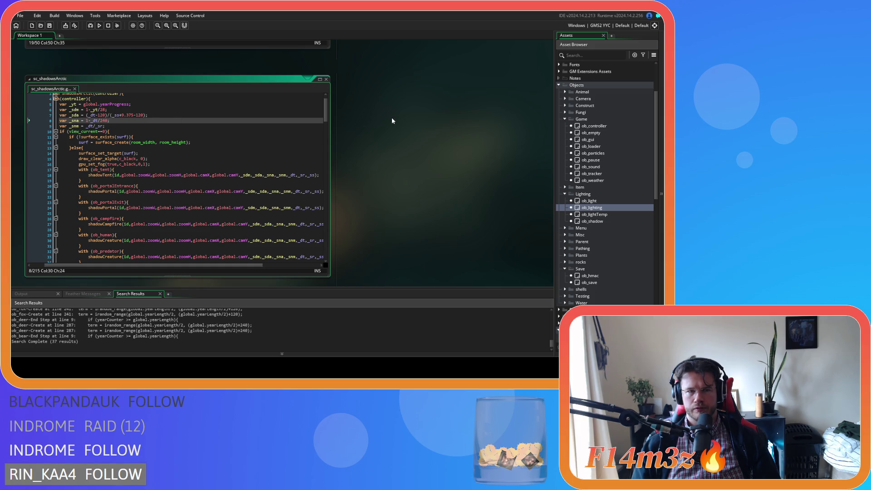
{"action": "scroll", "coordinate": [393, 120], "scroll_direction": "up", "scroll_amount": 5}
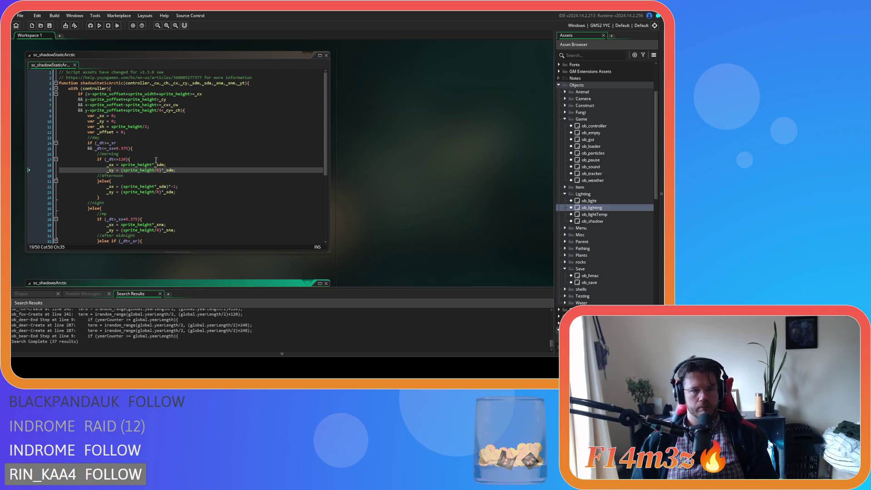
{"action": "left_click", "coordinate": [175, 137]}
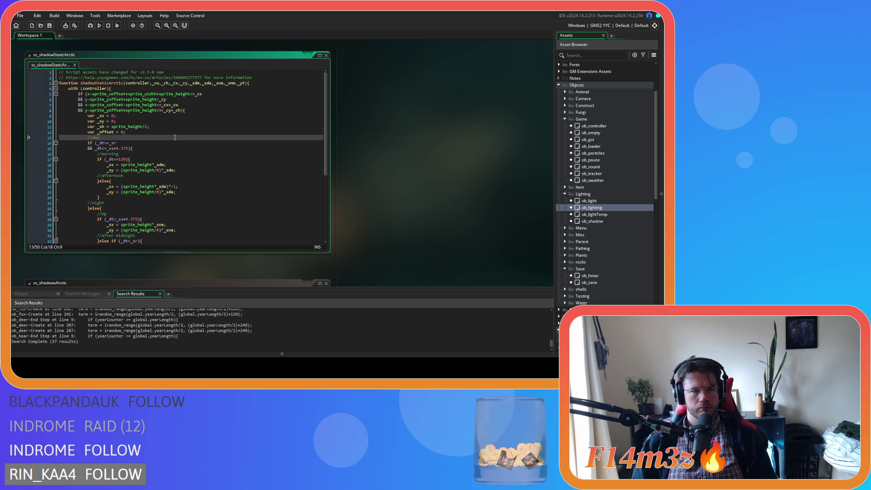
{"action": "scroll", "coordinate": [175, 137], "scroll_direction": "down", "scroll_amount": 2}
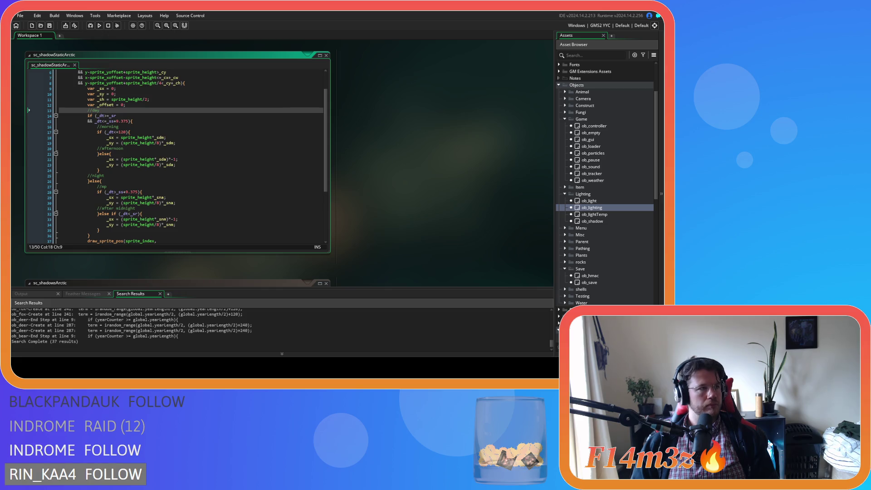
{"action": "left_click", "coordinate": [145, 126]}
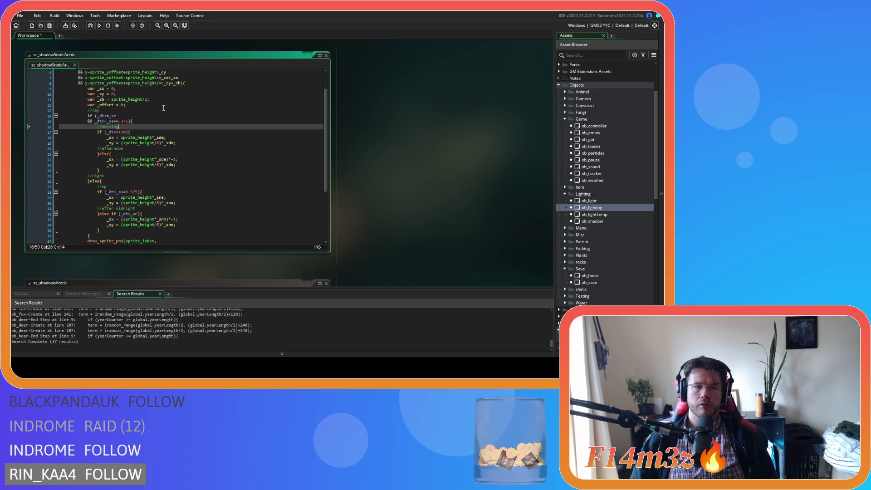
{"action": "scroll", "coordinate": [393, 124], "scroll_direction": "up", "scroll_amount": 3}
{"action": "scroll", "coordinate": [188, 177], "scroll_direction": "up", "scroll_amount": 5}
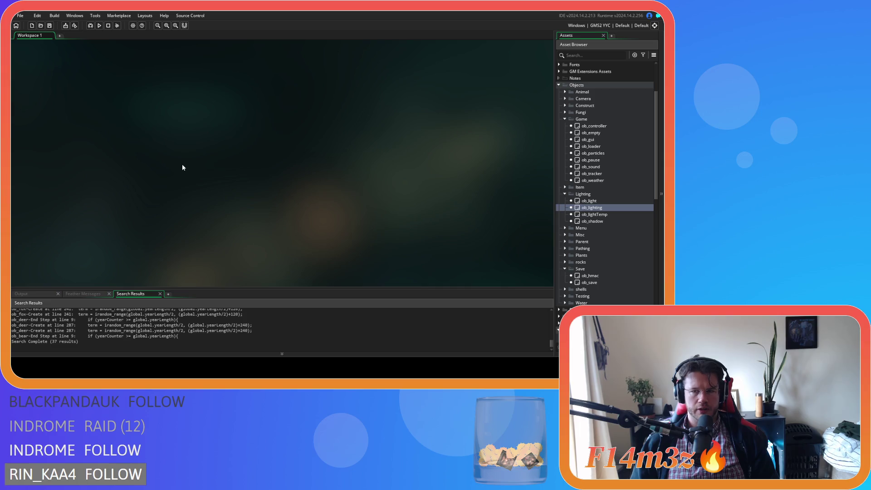
- Start renaming the _sdm variable on sc_shadowsArctic's variable lines
{"action": "scroll", "coordinate": [225, 148], "scroll_direction": "up", "scroll_amount": 5}
{"action": "scroll", "coordinate": [361, 154], "scroll_direction": "down", "scroll_amount": 2}
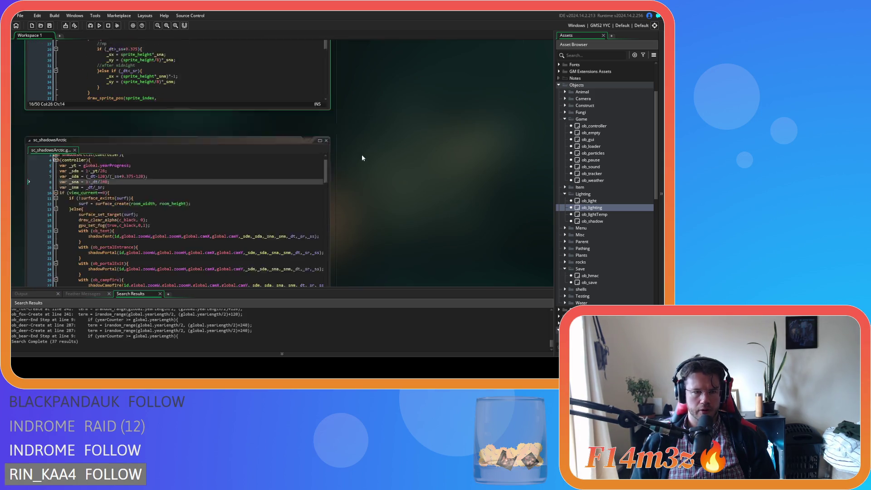
{"action": "scroll", "coordinate": [359, 153], "scroll_direction": "up", "scroll_amount": 2}
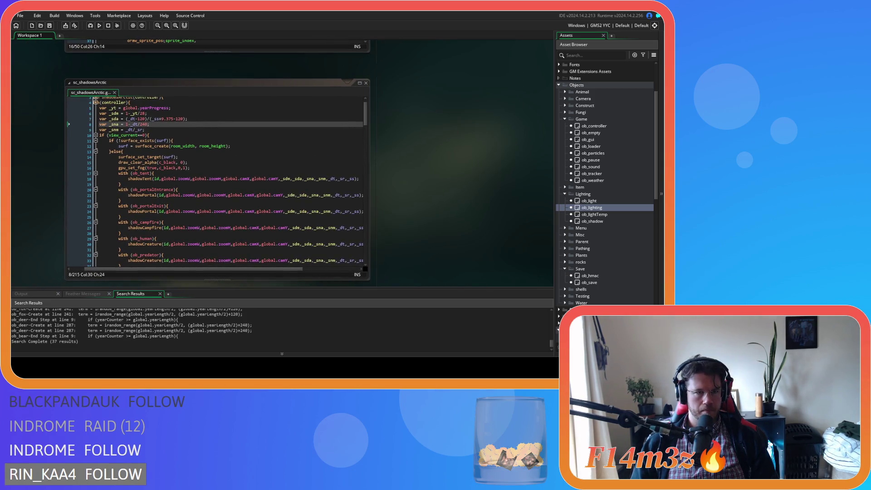
{"action": "left_click", "coordinate": [149, 113]}
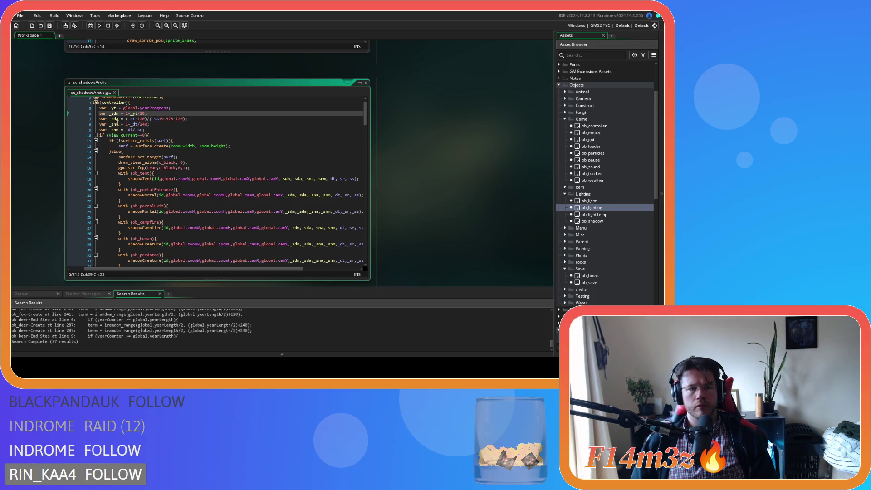
{"action": "left_click", "coordinate": [109, 113]}
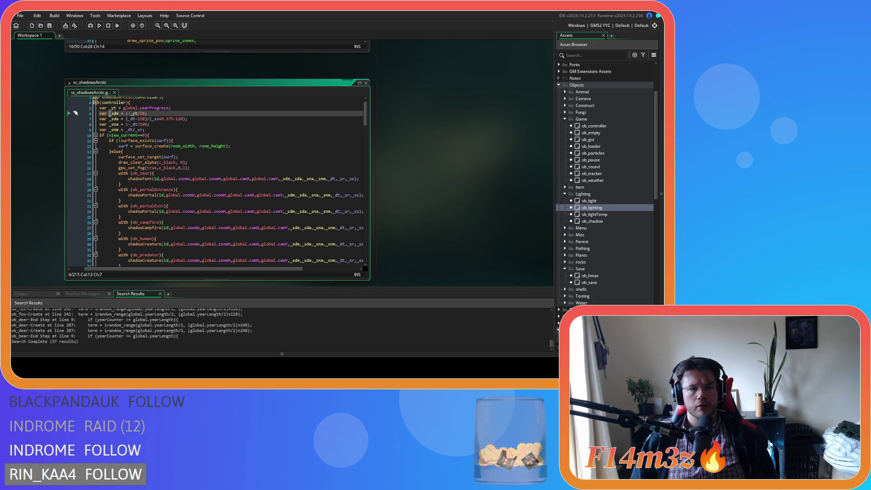
{"action": "left_click", "coordinate": [117, 115]}
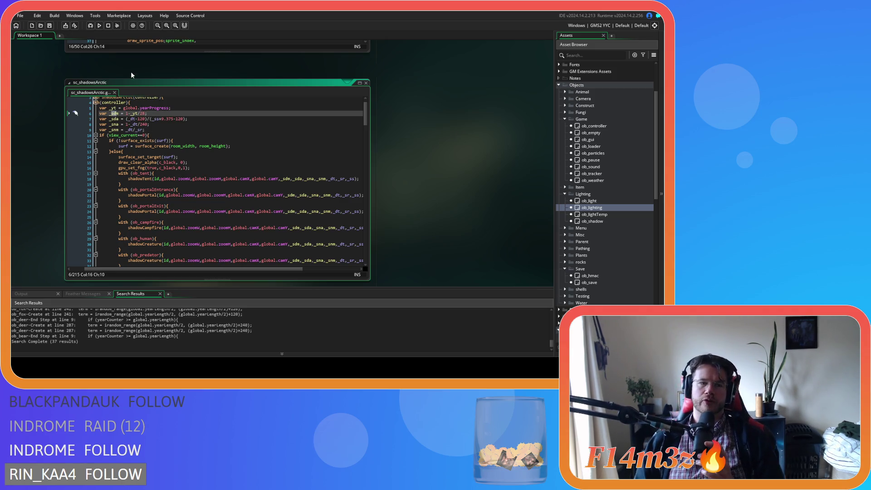
{"action": "left_click", "coordinate": [119, 114]}
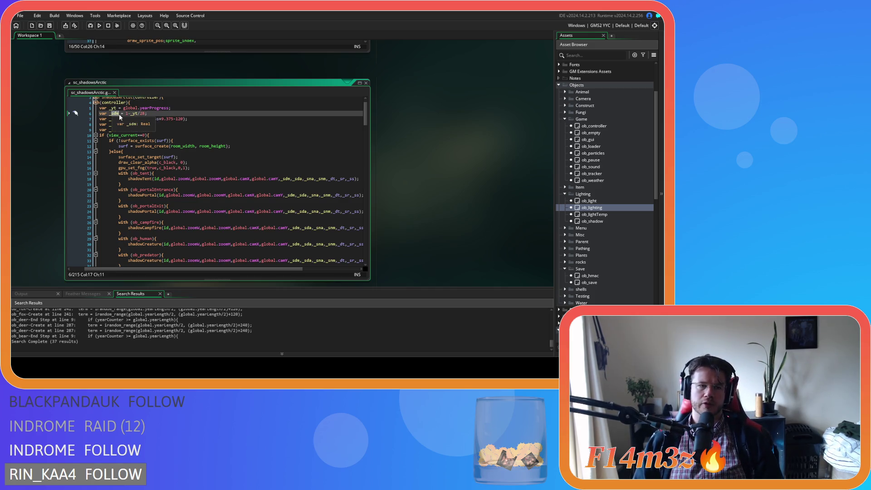
{"action": "mouse_move", "coordinate": [154, 117]}
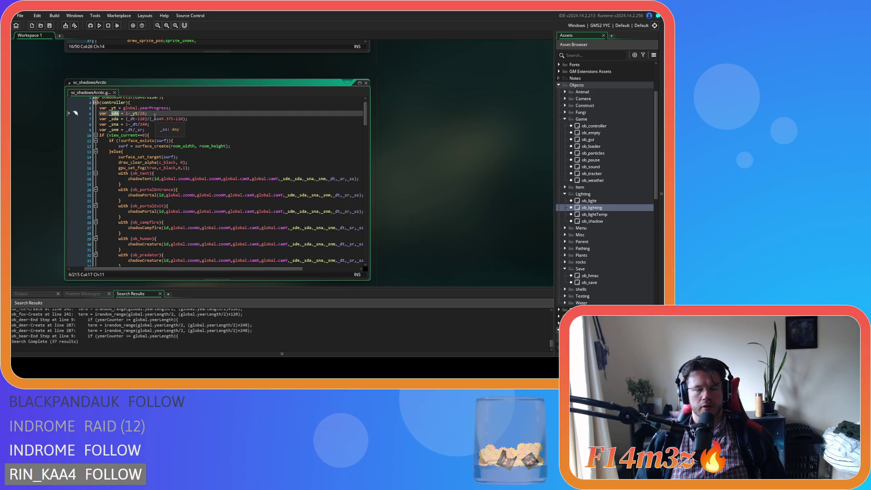
{"action": "type", "text": "l"}
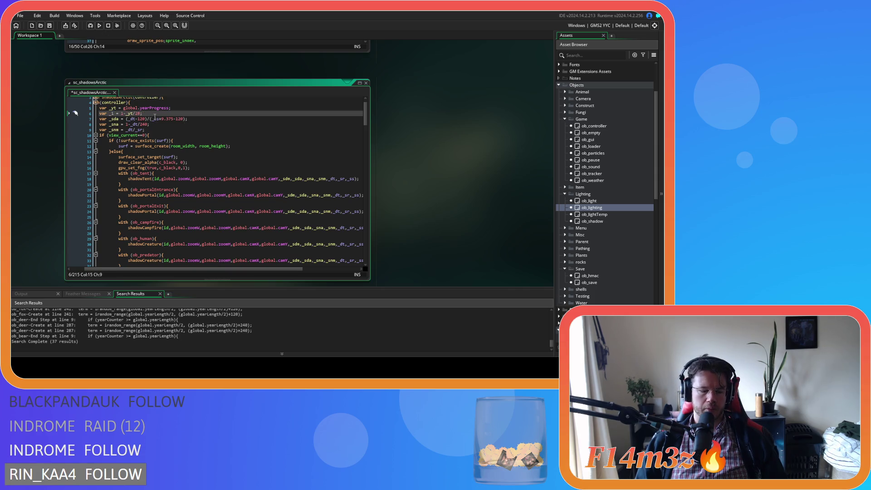
{"action": "type", "text": "l"}
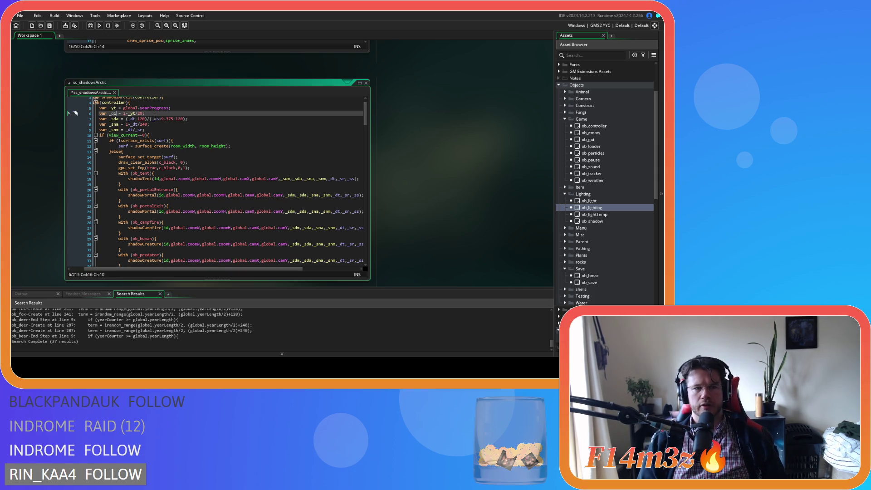
- Rename _sda, _sna and _snm to _q2, _q3 and _q4
{"action": "left_click", "coordinate": [118, 120]}
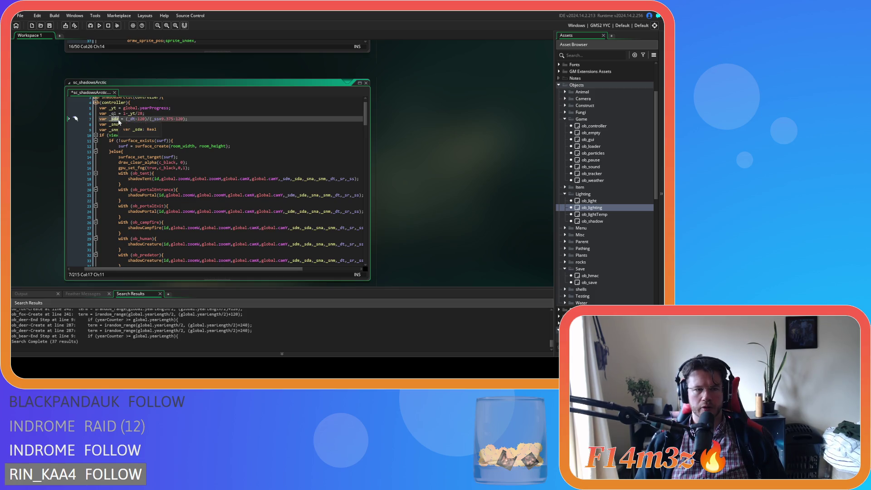
{"action": "key", "text": "BackSpace"}
{"action": "key", "text": "BackSpace"}
{"action": "key", "text": "BackSpace"}
{"action": "type", "text": "q2"}
{"action": "left_click", "coordinate": [119, 125]}
{"action": "key", "text": "BackSpace"}
{"action": "key", "text": "BackSpace"}
{"action": "key", "text": "BackSpace"}
{"action": "type", "text": "q3 = 1-_dt/240;"}
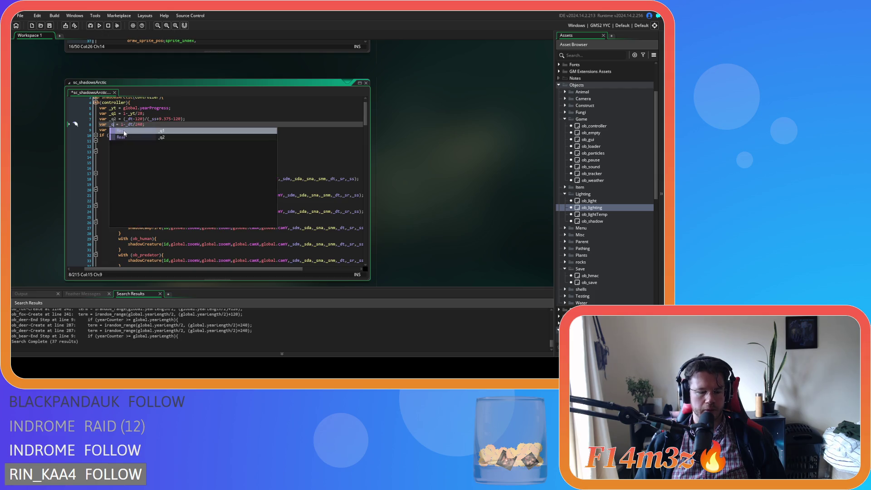
{"action": "left_click", "coordinate": [111, 130]}
{"action": "key", "text": "BackSpace"}
{"action": "key", "text": "BackSpace"}
{"action": "key", "text": "BackSpace"}
{"action": "type", "text": "q4"}
- Change the 28 divisor on line 6 to 14
{"action": "left_click", "coordinate": [209, 125]}
{"action": "left_click", "coordinate": [209, 113]}
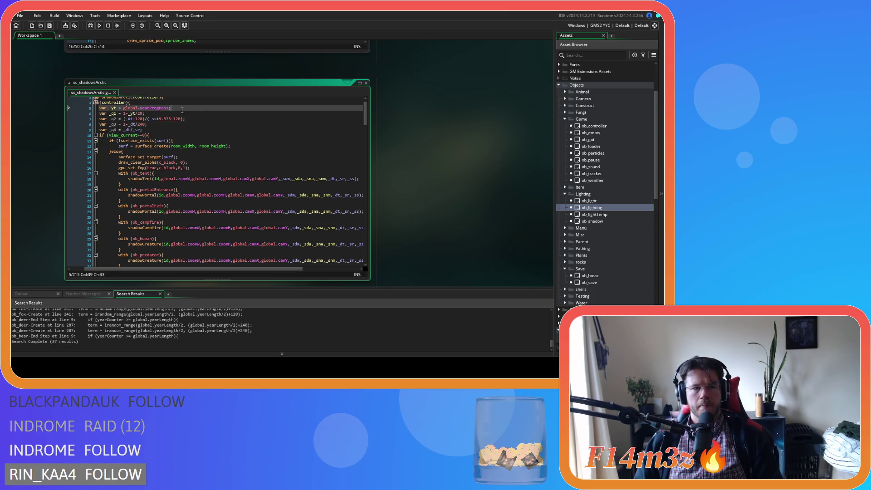
{"action": "key", "text": "Left"}
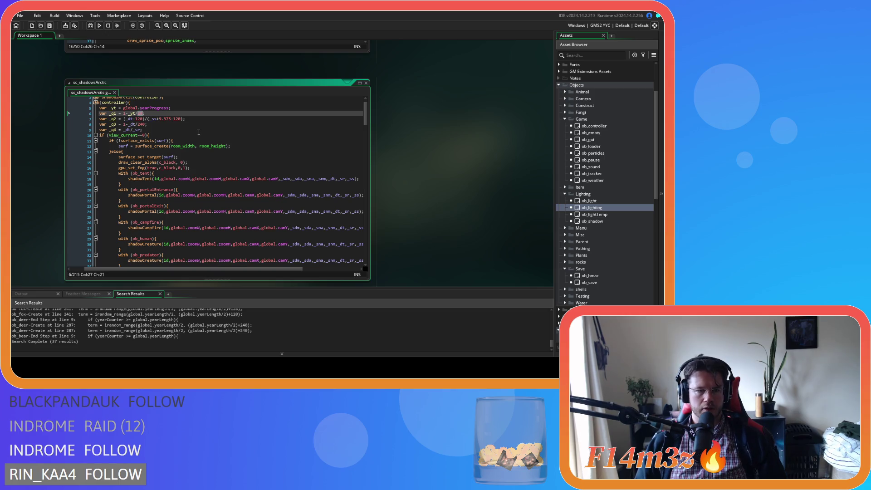
{"action": "type", "text": "14;"}
{"action": "key", "text": "Right"}
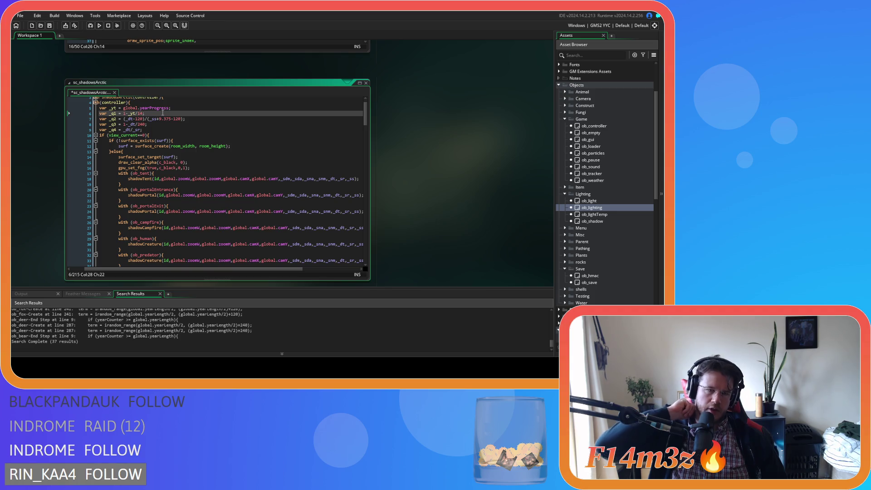
{"action": "scroll", "coordinate": [404, 157], "scroll_direction": "down", "scroll_amount": 5}
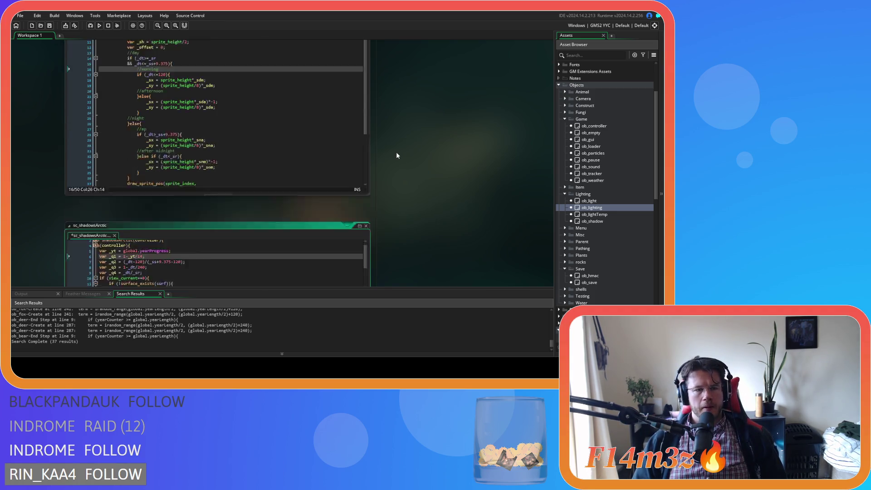
{"action": "left_click_drag", "start_coordinate": [123, 160], "coordinate": [145, 164]}
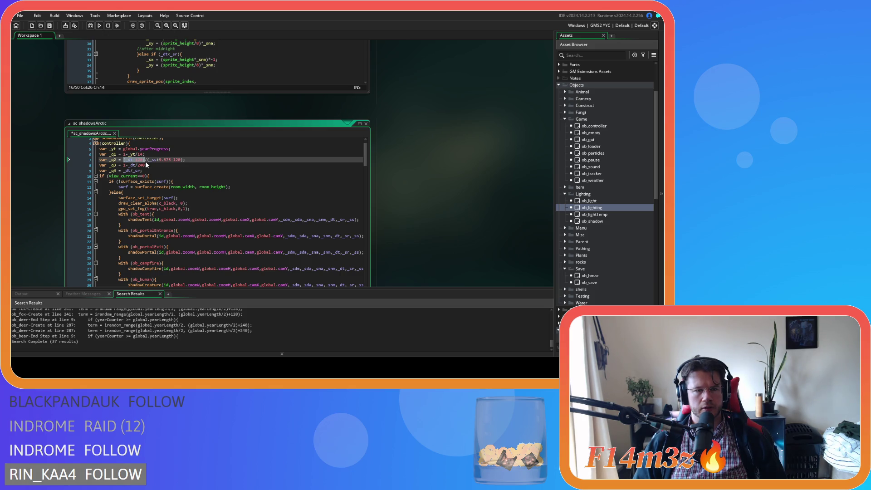
{"action": "scroll", "coordinate": [418, 183], "scroll_direction": "down", "scroll_amount": 10}
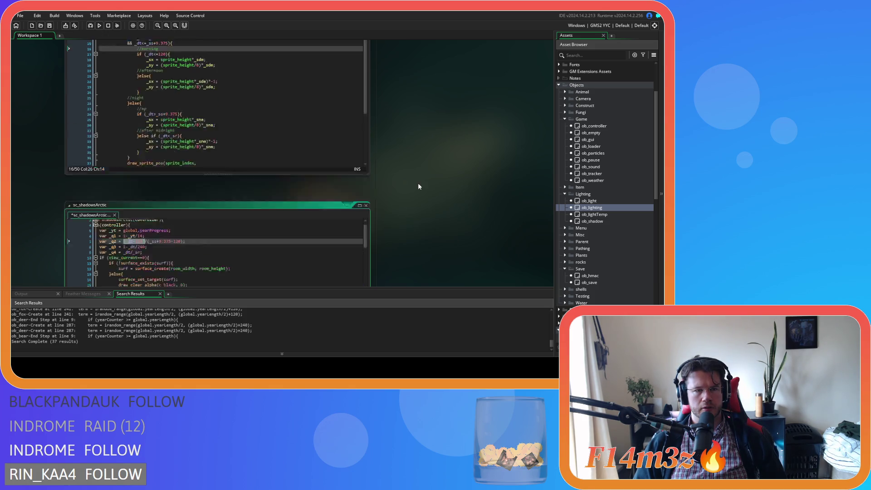
{"action": "scroll", "coordinate": [420, 181], "scroll_direction": "up", "scroll_amount": 10}
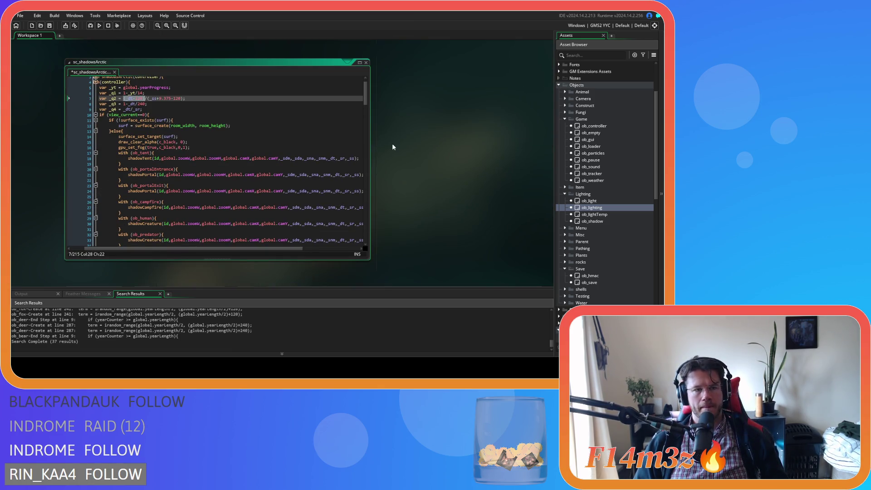
- Undo and redo the _q2–_q4 variable renames
{"action": "left_click", "coordinate": [116, 93]}
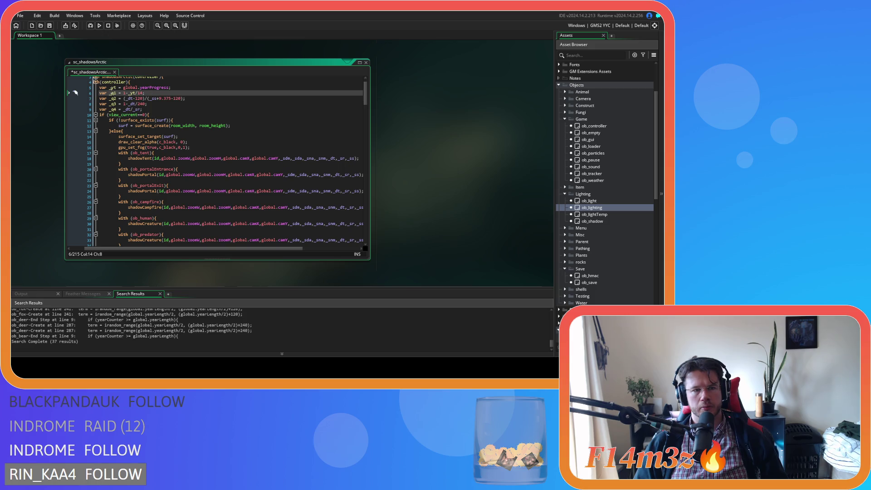
{"action": "left_click", "coordinate": [115, 98]}
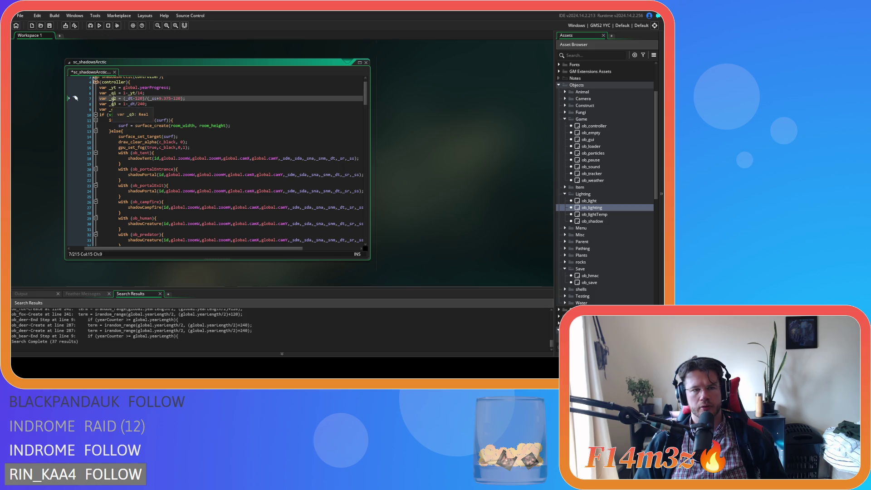
{"action": "left_click", "coordinate": [114, 104]}
{"action": "left_click", "coordinate": [114, 109]}
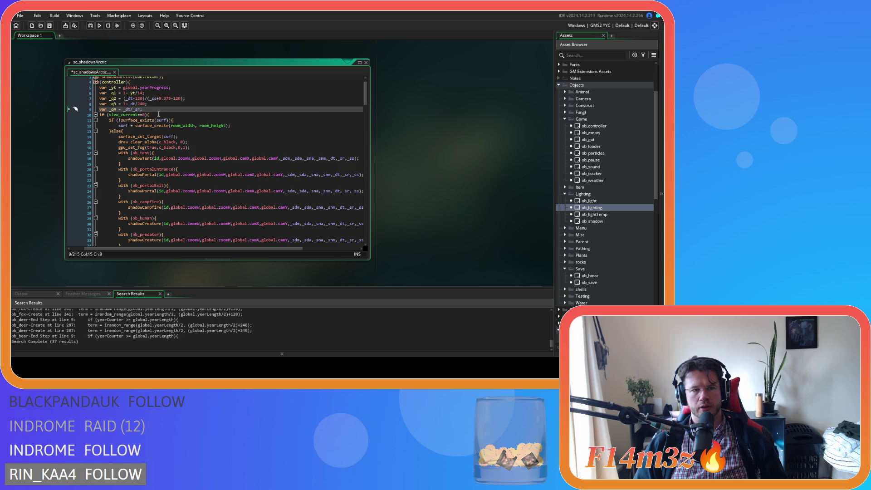
{"action": "key", "text": "ctrl+z"}
{"action": "key", "text": "ctrl+z"}
{"action": "key", "text": "ctrl+z"}
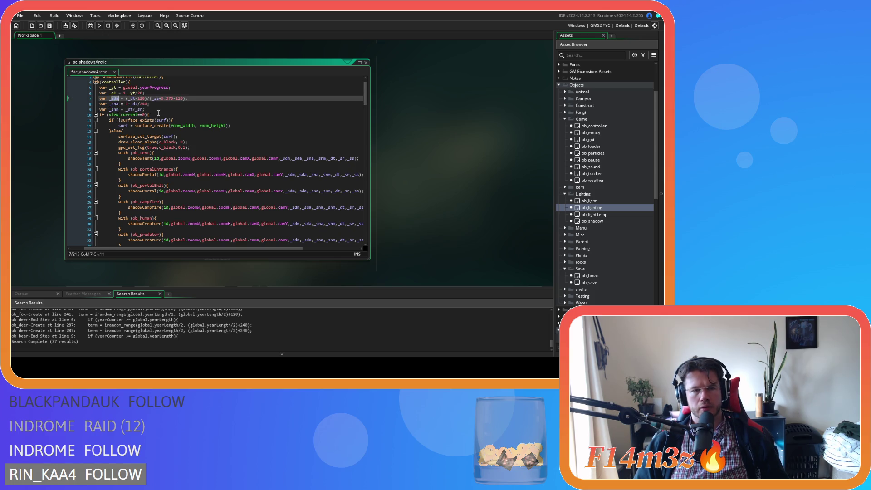
{"action": "key", "text": "ctrl+y"}
{"action": "key", "text": "ctrl+y"}
{"action": "key", "text": "ctrl+y"}
- Change the _q1 divisor from 28 to 14 so it reads 1-_yt/14
{"action": "left_click", "coordinate": [114, 99]}
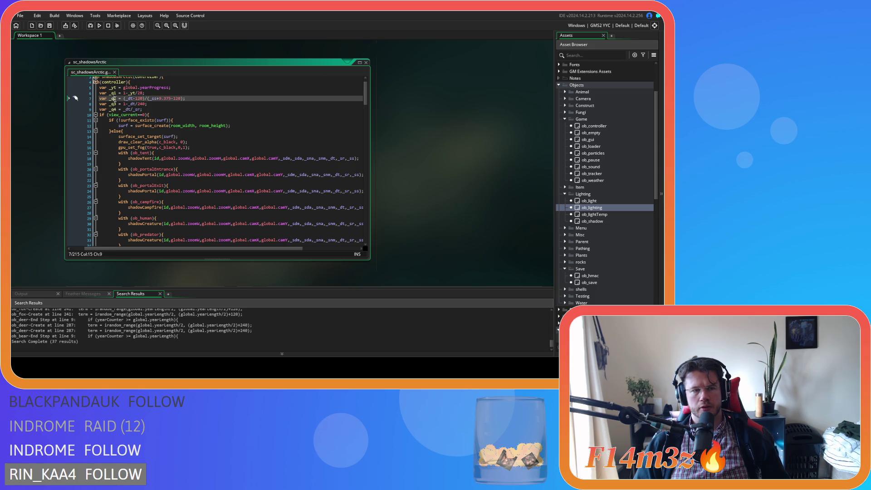
{"action": "left_click", "coordinate": [124, 99]}
{"action": "double_click", "coordinate": [140, 93]}
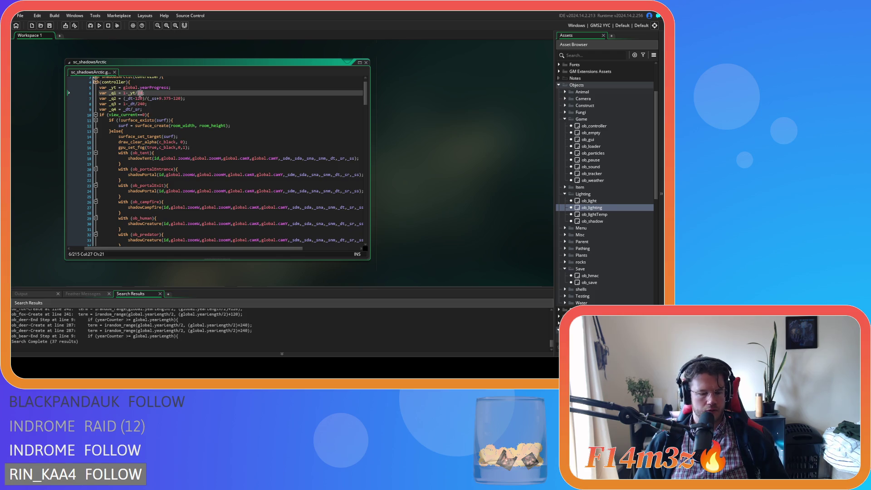
{"action": "type", "text": "14"}
- Replace _q2's (_dt-120) sunset-based term with _yt-14 over 14, and save
{"action": "left_click_drag", "start_coordinate": [124, 99], "coordinate": [144, 100]}
{"action": "type", "text": "_yt"}
{"action": "key", "text": "Right"}
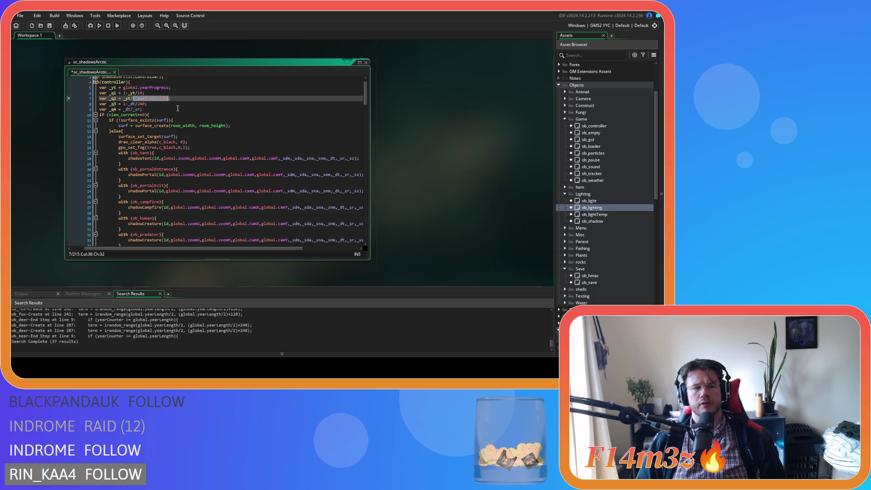
{"action": "left_click", "coordinate": [131, 99]}
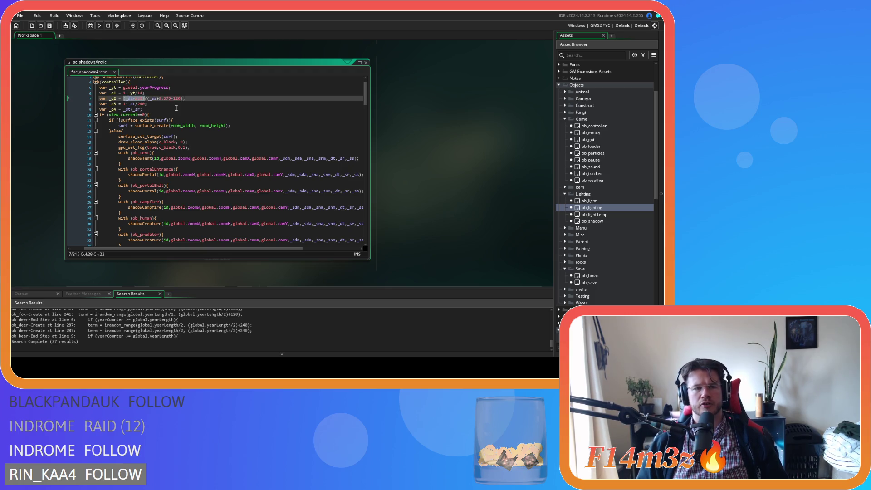
{"action": "type", "text": "-14"}
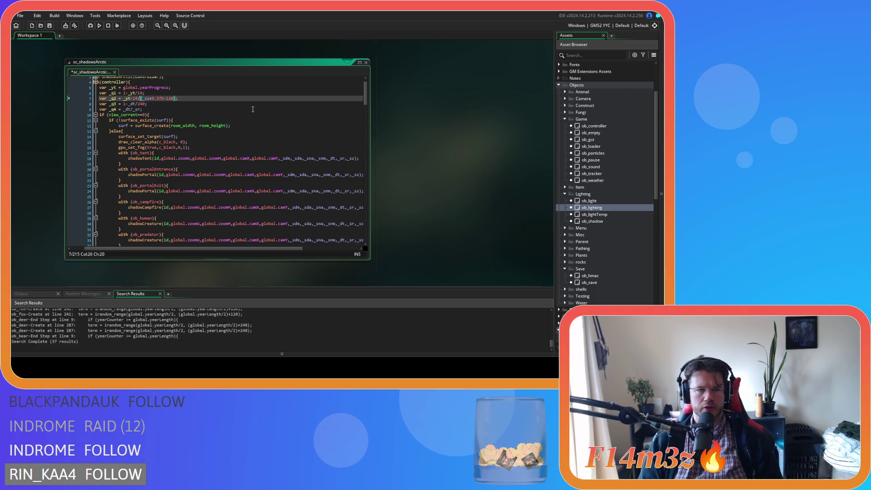
{"action": "type", "text": "/"}
{"action": "key", "text": "Delete"}
{"action": "key", "text": "Delete"}
{"action": "key", "text": "Delete"}
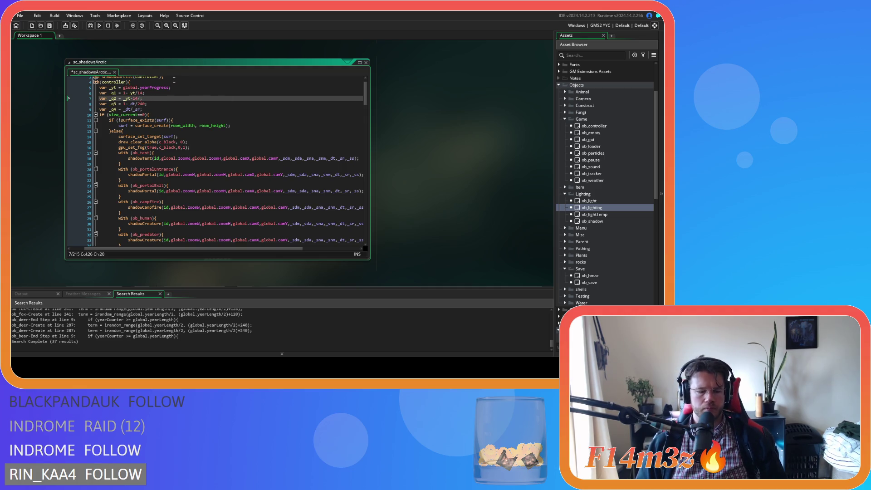
{"action": "type", "text": "8"}
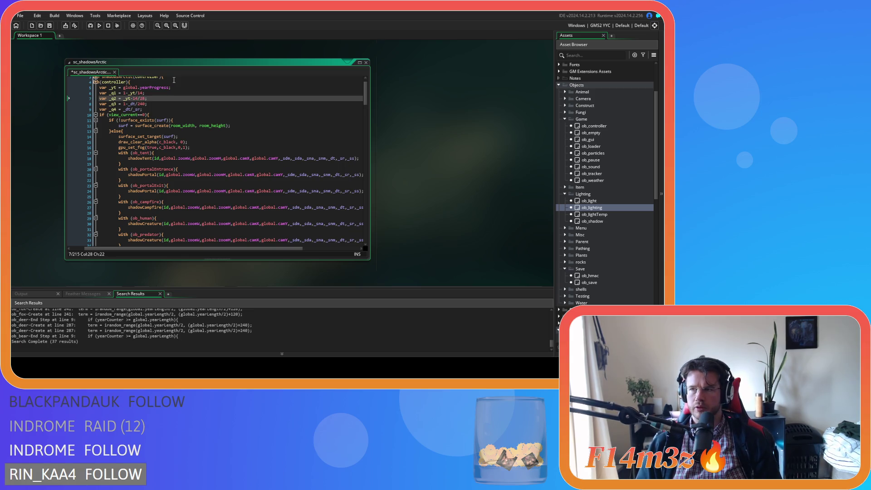
{"action": "key", "text": "BackSpace"}
{"action": "key", "text": "BackSpace"}
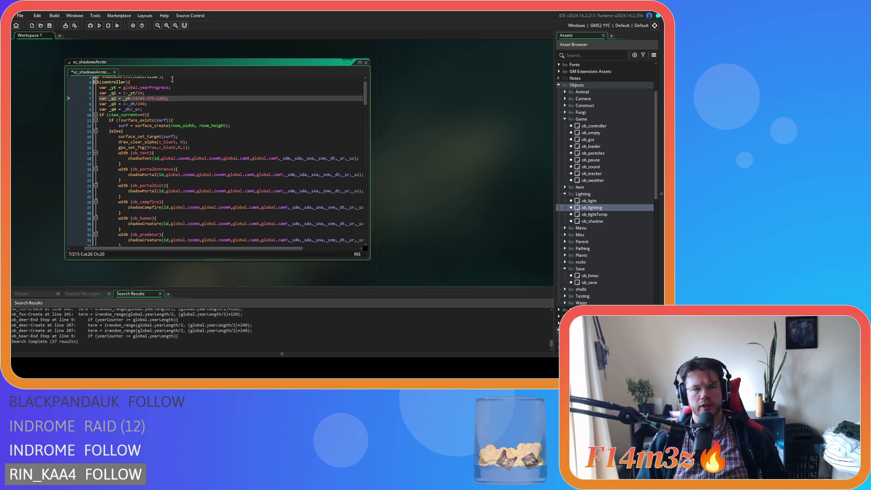
{"action": "type", "text": "_ss"}
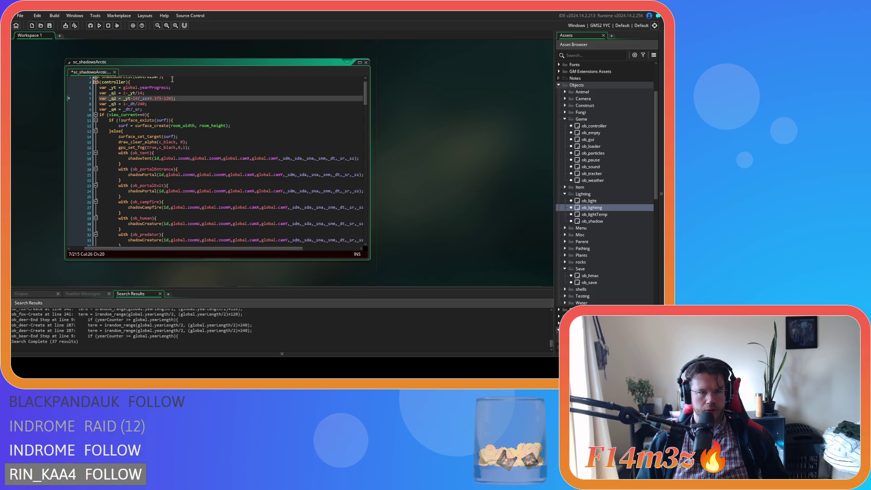
{"action": "key", "text": "Delete"}
{"action": "key", "text": "Delete"}
{"action": "key", "text": "Delete"}
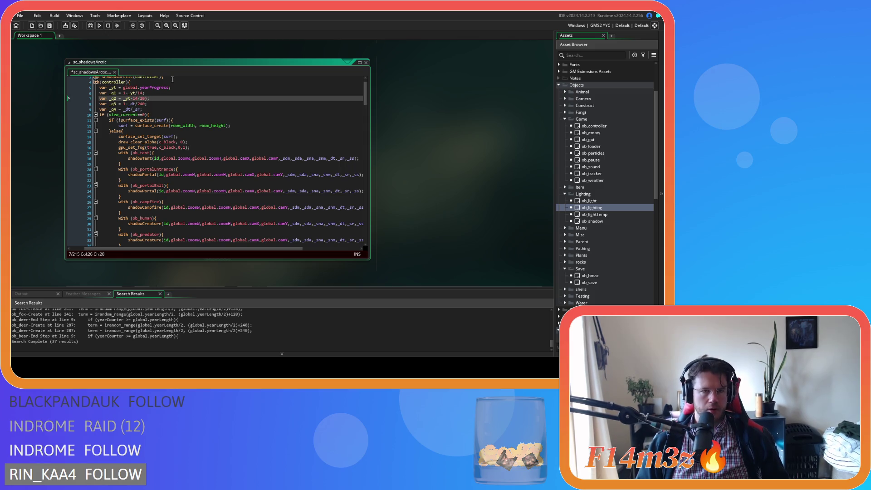
{"action": "key", "text": "Delete"}
{"action": "key", "text": "Delete"}
{"action": "type", "text": "14"}
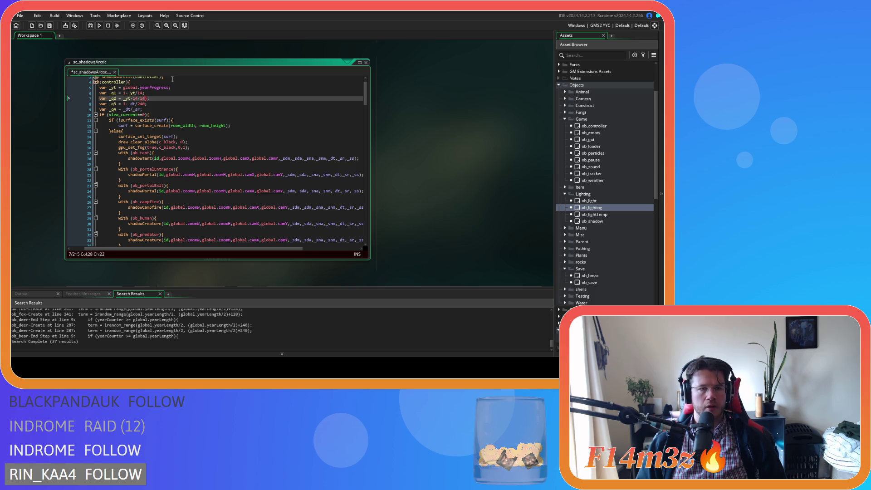
{"action": "key", "text": "ctrl+s"}
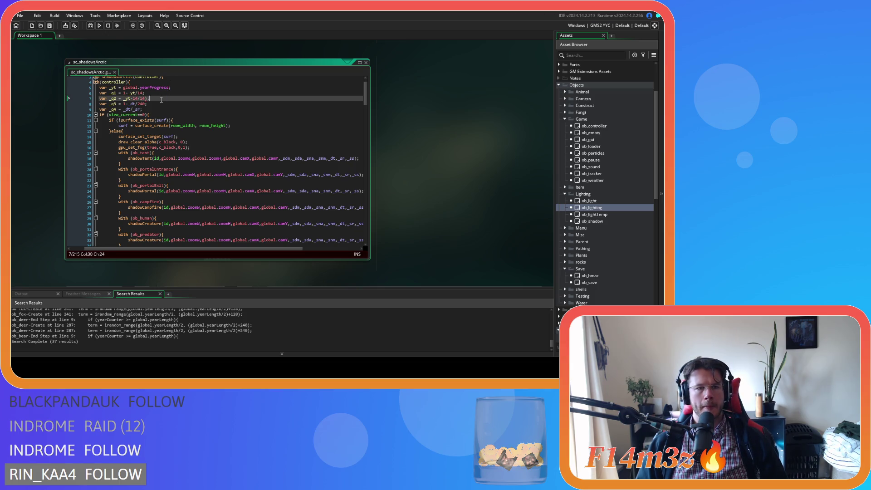
- Bracket _yt-14 so _q2 reads (_yt-14)/14, and save
{"action": "left_click", "coordinate": [125, 99]}
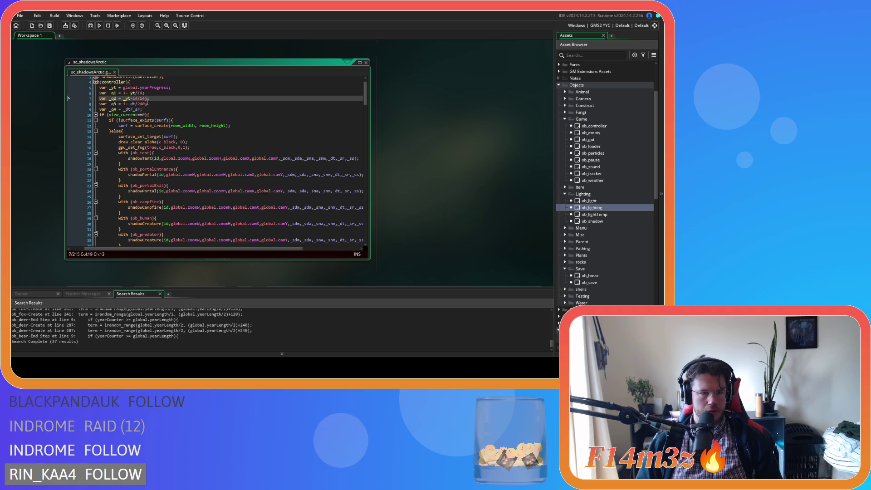
{"action": "left_click", "coordinate": [124, 98]}
{"action": "type", "text": "("}
{"action": "left_click", "coordinate": [140, 99]}
{"action": "type", "text": ")"}
{"action": "left_click", "coordinate": [174, 98]}
{"action": "key", "text": "ctrl+s"}
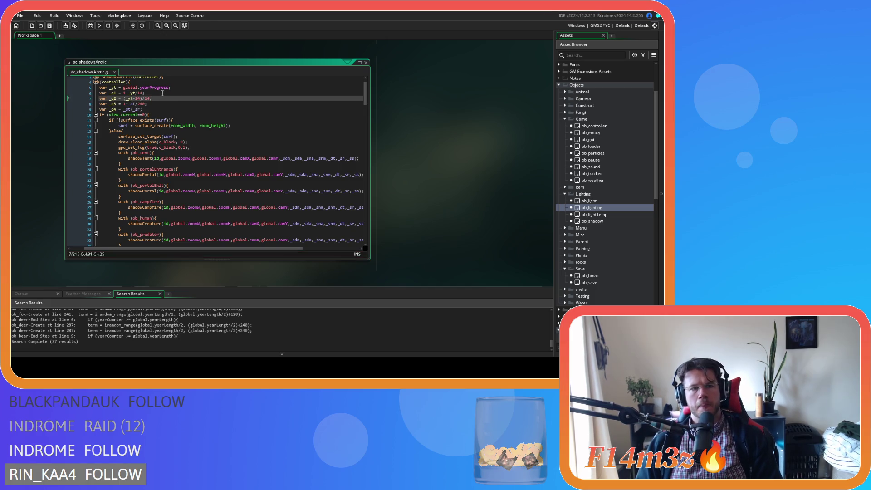
{"action": "double_click", "coordinate": [132, 104]}
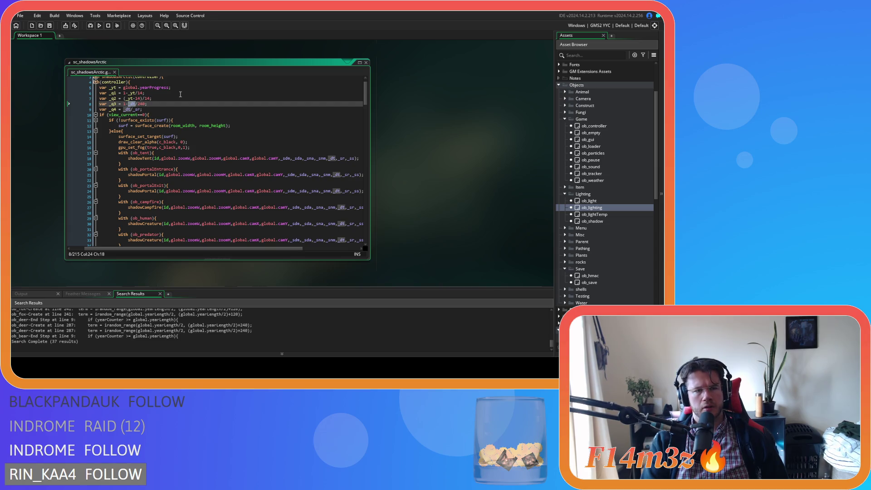
- Replace _dt with _yt in _q3 and change its offset to -28
{"action": "type", "text": "_yt"}
{"action": "key", "text": "Delete"}
{"action": "key", "text": "Delete"}
{"action": "key", "text": "Delete"}
{"action": "type", "text": "56"}
{"action": "key", "text": "End"}
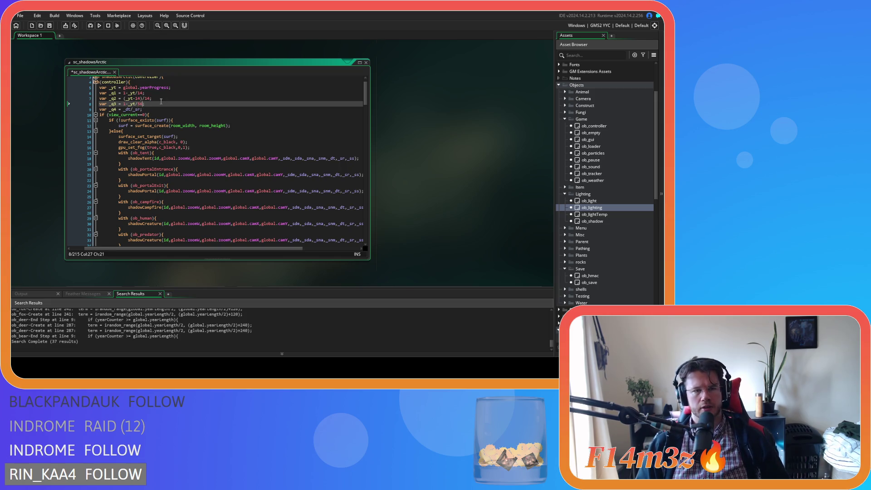
{"action": "double_click", "coordinate": [126, 109]}
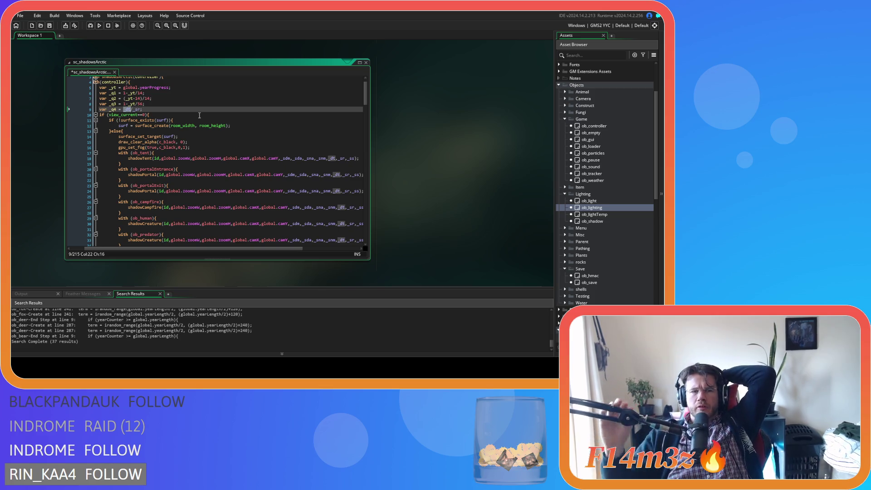
{"action": "double_click", "coordinate": [139, 104]}
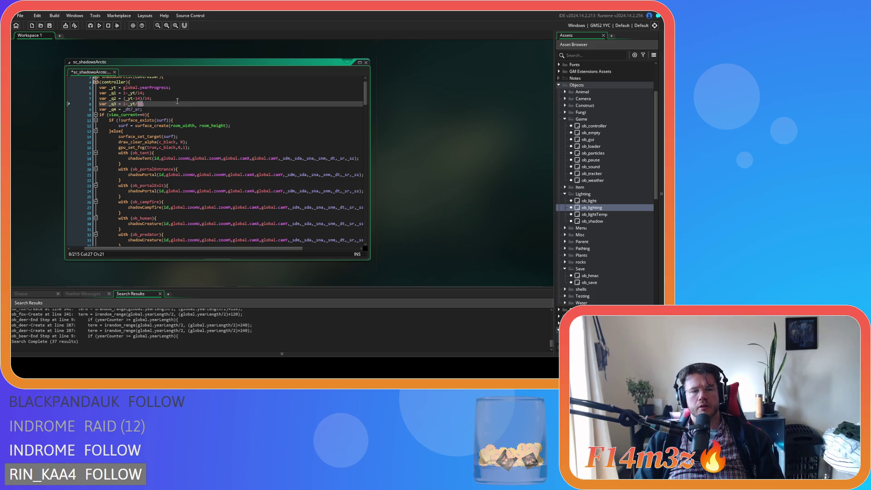
{"action": "left_click", "coordinate": [160, 105]}
{"action": "left_click", "coordinate": [129, 108]}
{"action": "double_click", "coordinate": [140, 104]}
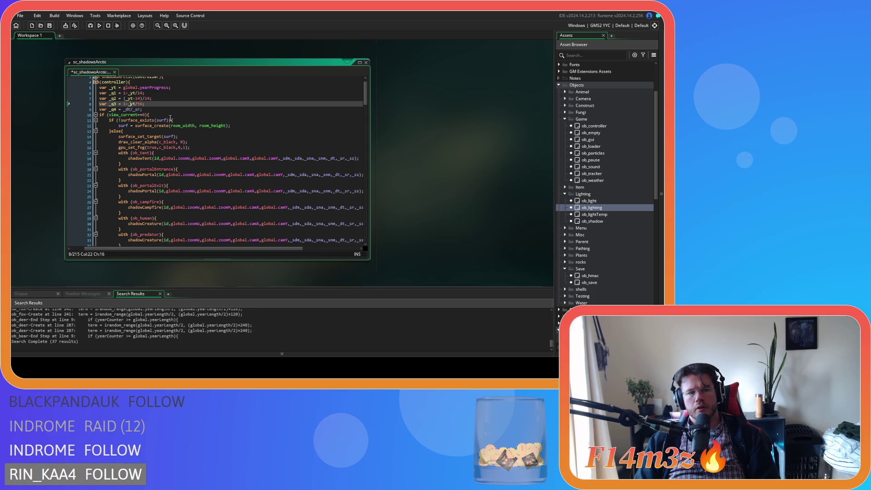
{"action": "key", "text": "BackSpace"}
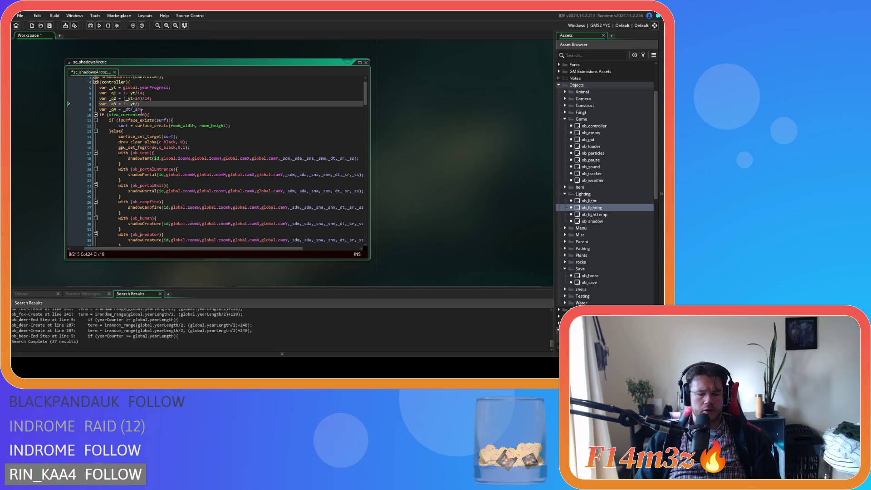
{"action": "type", "text": "-"}
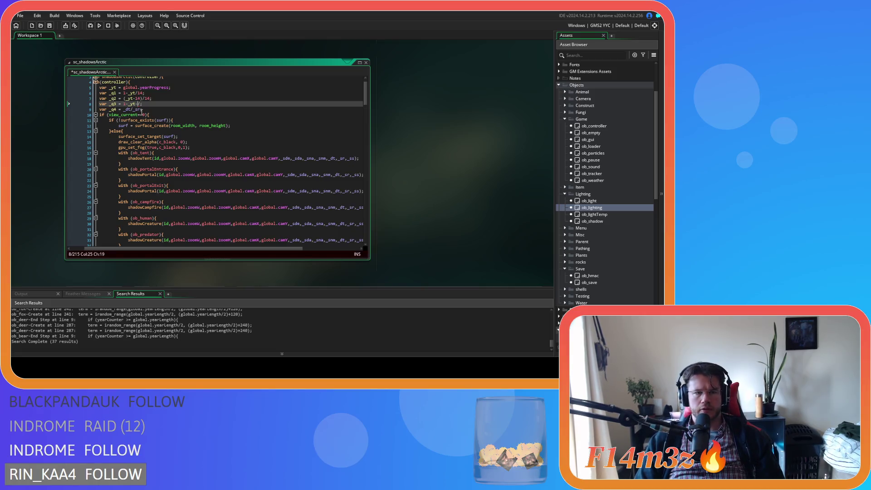
{"action": "type", "text": "28"}
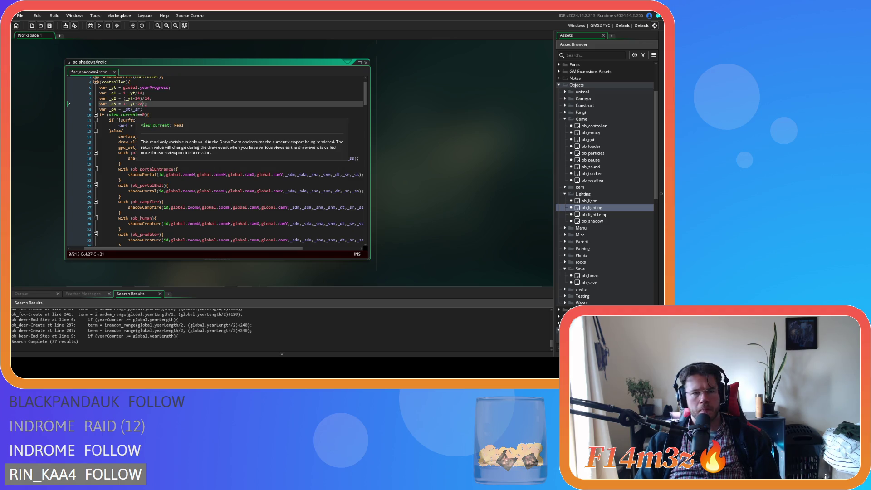
- Bracket and divide by 14 so _q3 reads 1-(_yt-28)/14, then save
{"action": "left_click", "coordinate": [128, 104]}
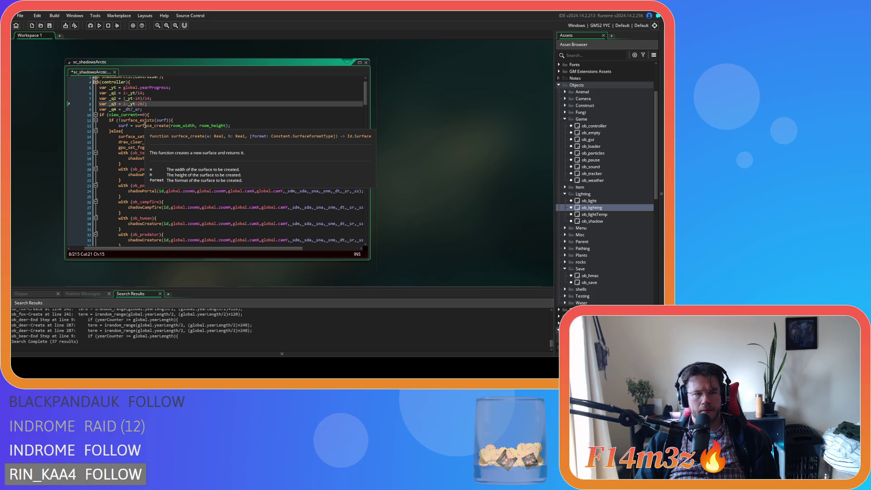
{"action": "type", "text": "("}
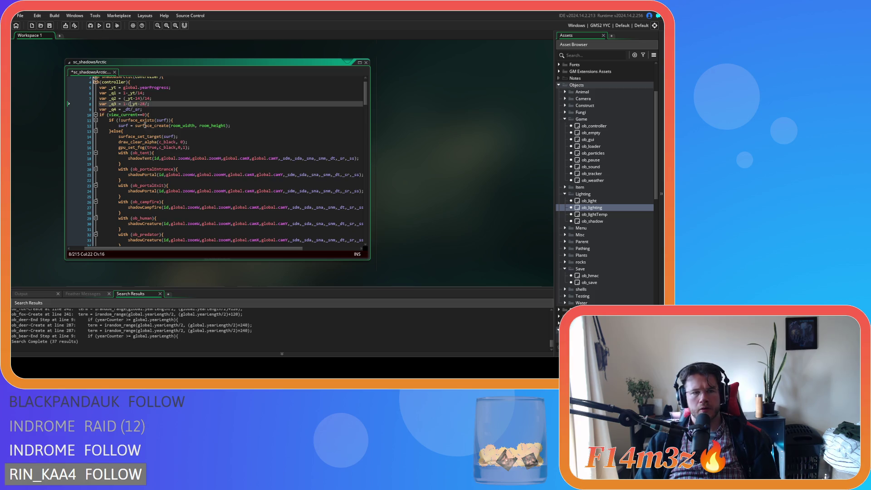
{"action": "type", "text": ")"}
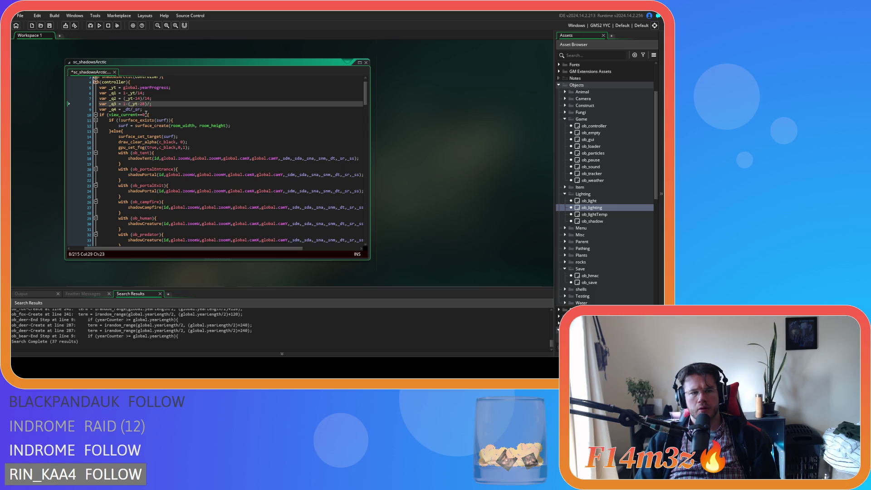
{"action": "key", "text": "Right"}
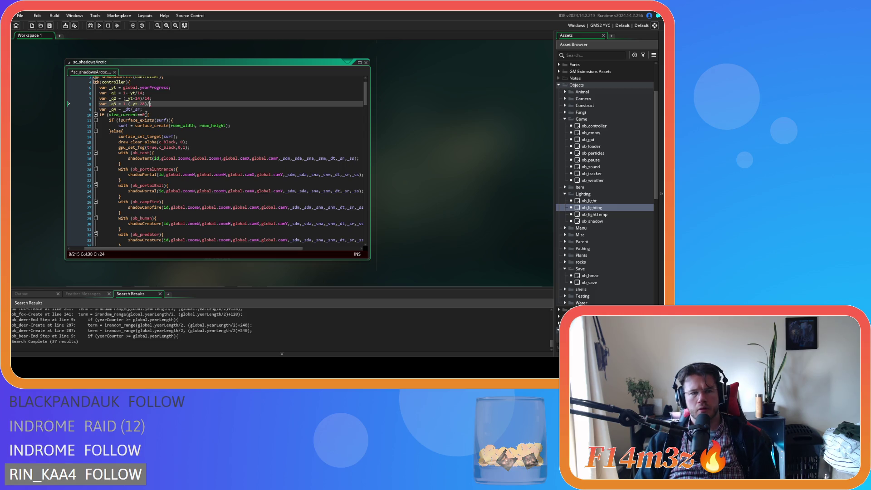
{"action": "type", "text": "14"}
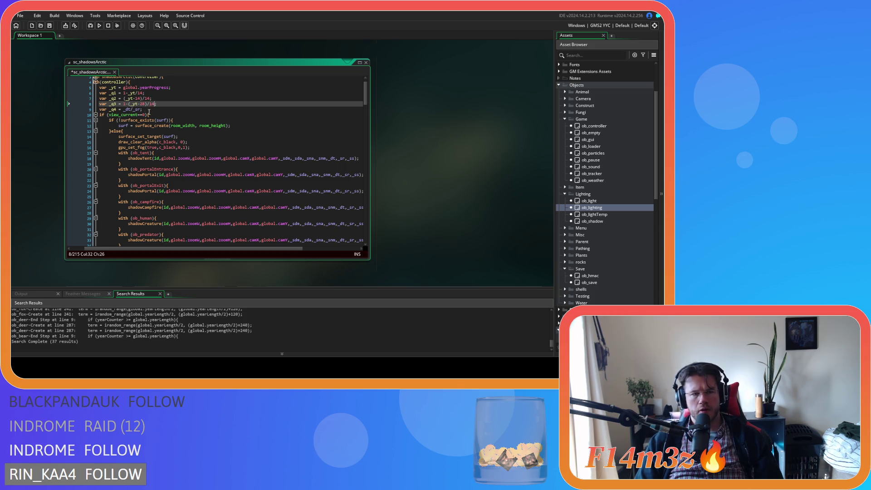
{"action": "key", "text": "End"}
{"action": "key", "text": "ctrl+s"}
- Make _q4 read _yt-42/14, replacing _dt and the _sr divisor
{"action": "left_click", "coordinate": [130, 110]}
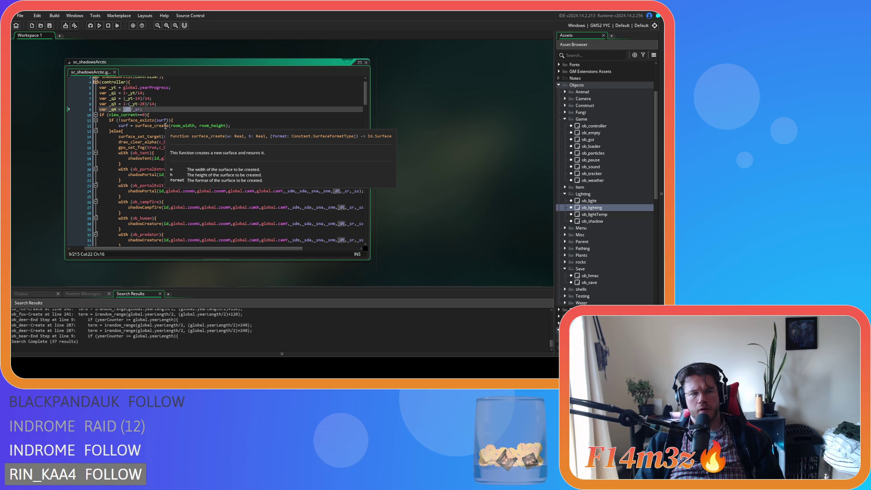
{"action": "key", "text": "BackSpace"}
{"action": "key", "text": "BackSpace"}
{"action": "type", "text": "ty"}
{"action": "key", "text": "BackSpace"}
{"action": "key", "text": "BackSpace"}
{"action": "type", "text": "yt"}
{"action": "key", "text": "Escape"}
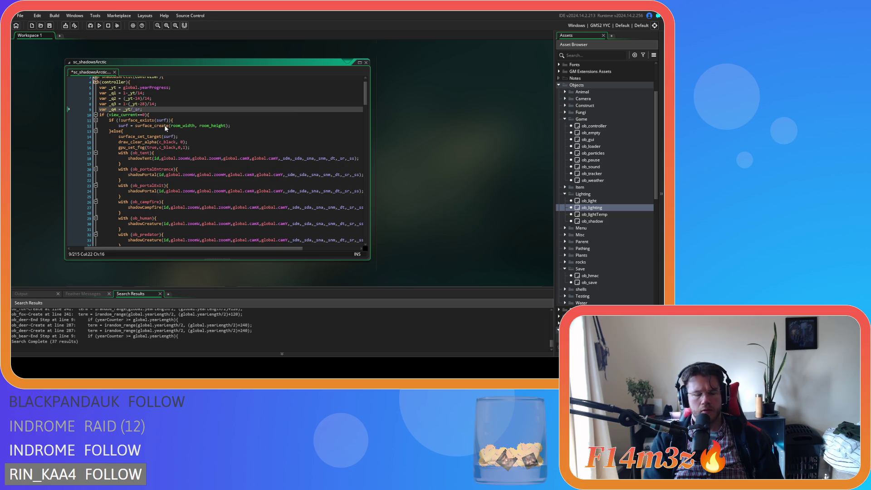
{"action": "type", "text": "-"}
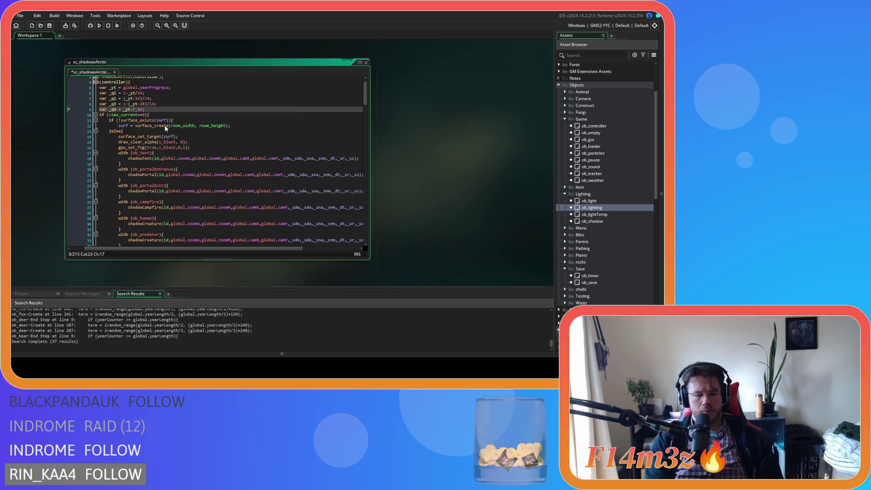
{"action": "type", "text": "42"}
{"action": "left_click", "coordinate": [143, 110]}
{"action": "double_click", "coordinate": [146, 110]}
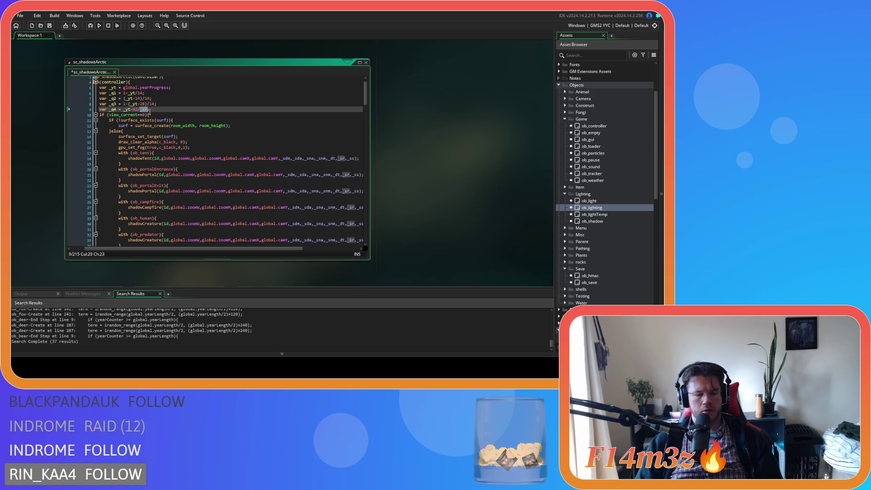
{"action": "key", "text": "BackSpace"}
{"action": "type", "text": "14"}
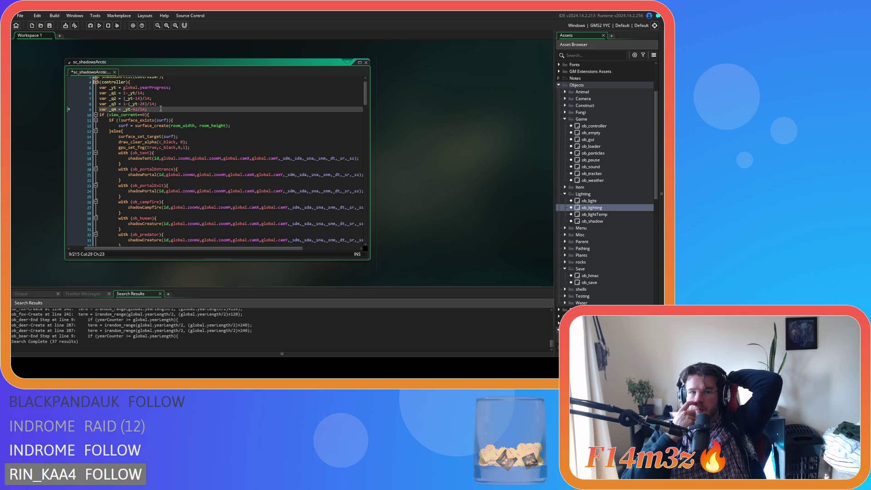
{"action": "double_click", "coordinate": [140, 93]}
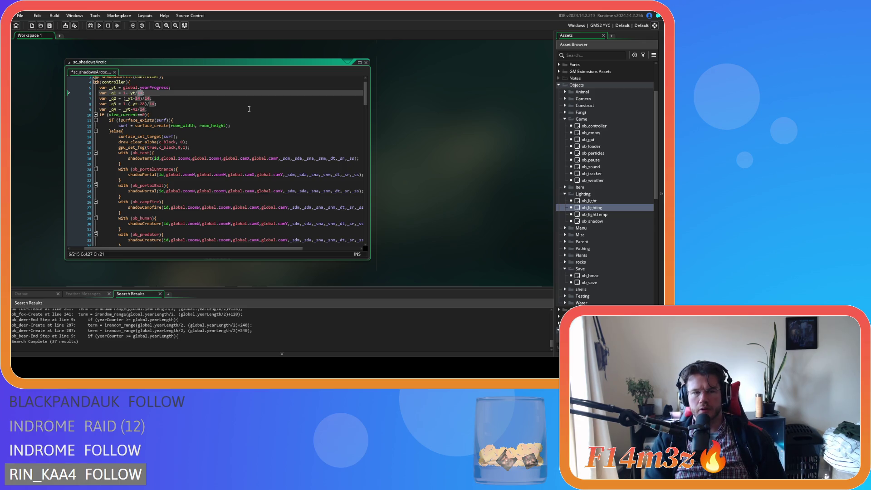
- Replace _q1's 14 divisor with (ob_lighting.yearLength/4)
{"action": "type", "text": "ob_light"}
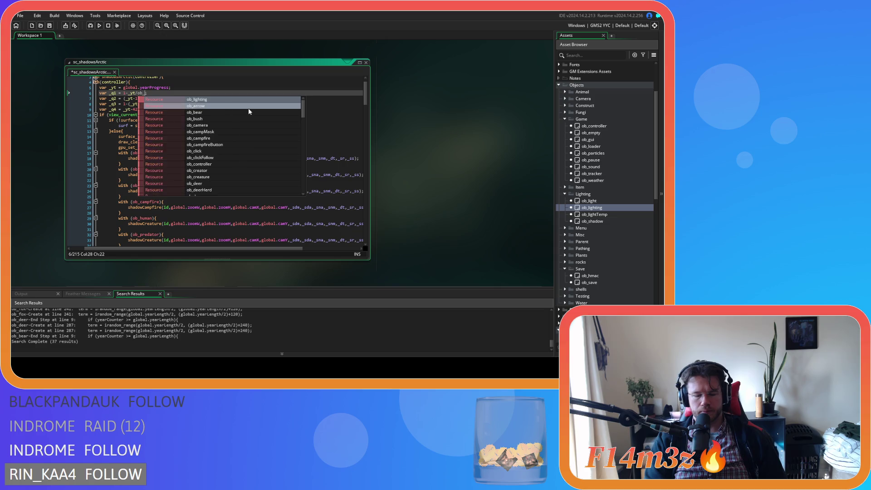
{"action": "type", "text": "i"}
{"action": "key", "text": "Return"}
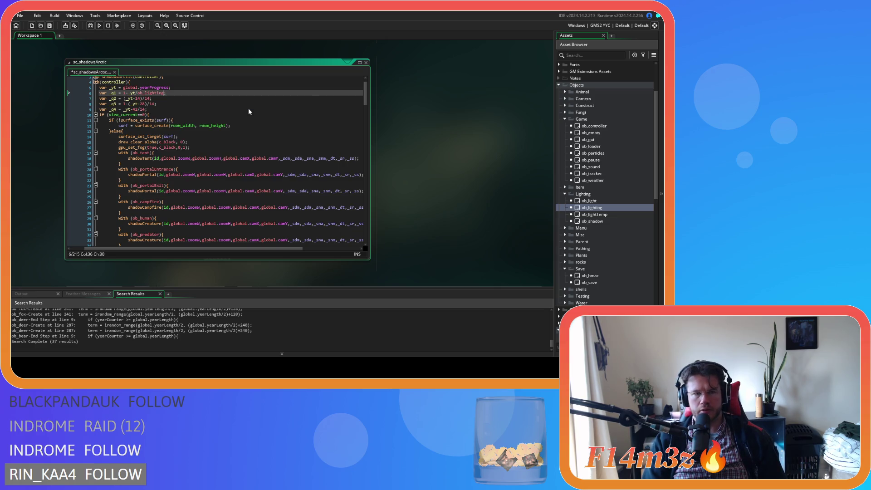
{"action": "type", "text": "."}
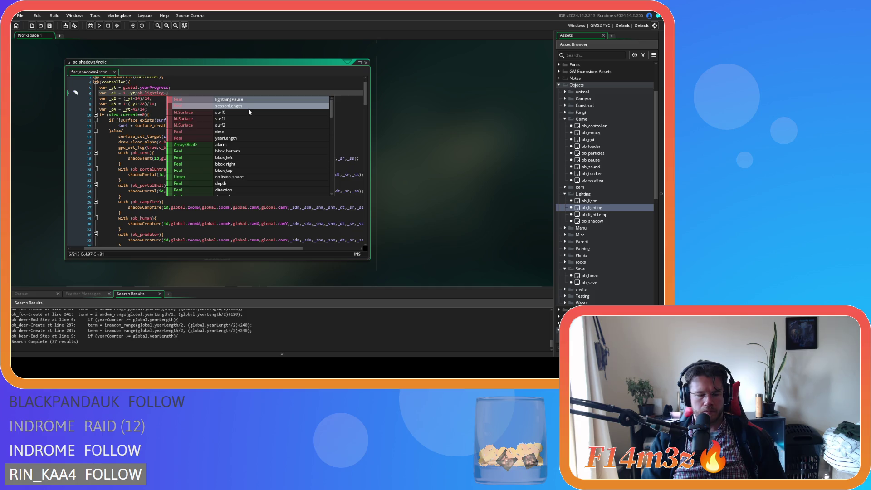
{"action": "type", "text": "yearL"}
{"action": "key", "text": "Return"}
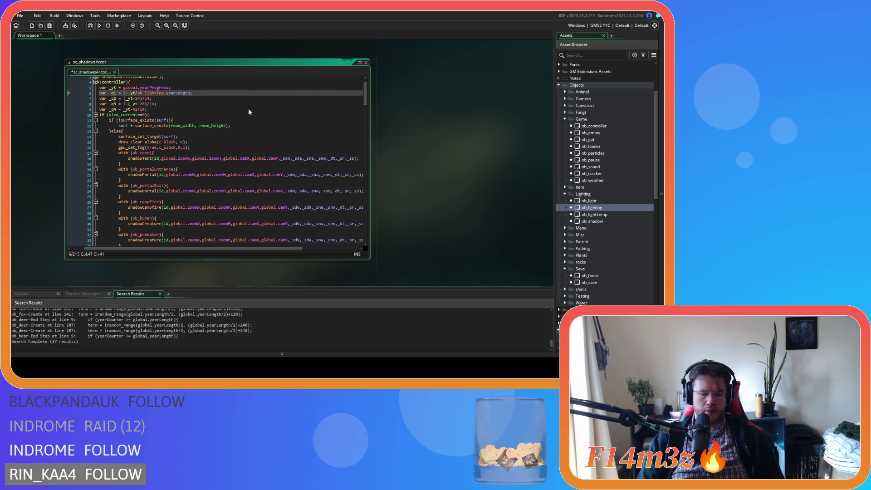
{"action": "left_click", "coordinate": [139, 93]}
{"action": "type", "text": "("}
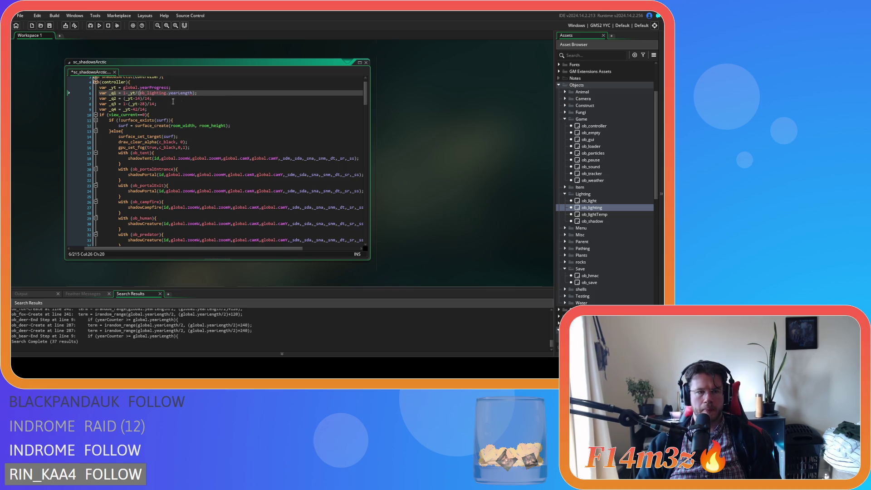
{"action": "type", "text": "/4"}
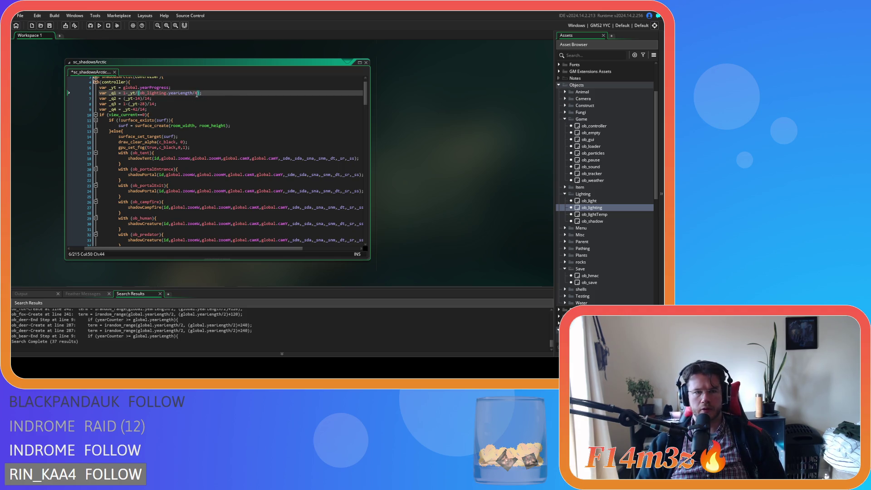
- Paste (ob_lighting.yearLength/4) over the 14 divisors of _q2, _q3 and _q4
{"action": "left_click_drag", "start_coordinate": [199, 93], "coordinate": [139, 95]}
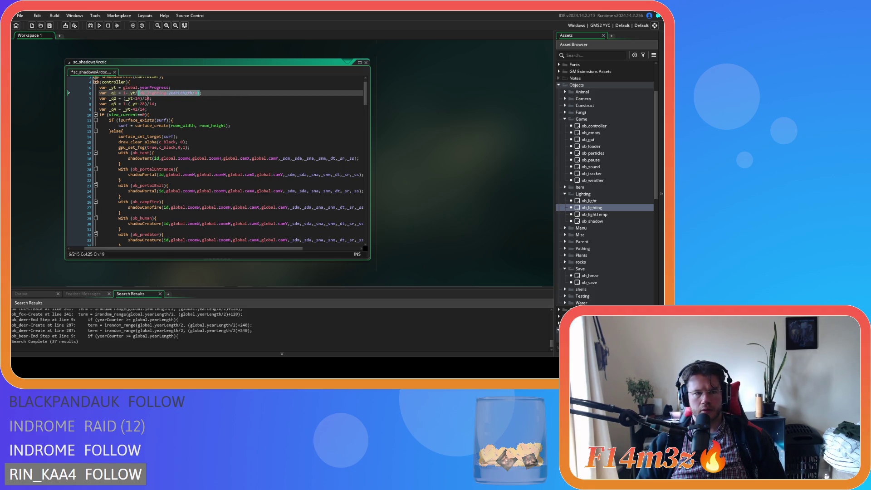
{"action": "key", "text": "ctrl+c"}
{"action": "double_click", "coordinate": [148, 98]}
{"action": "key", "text": "ctrl+v"}
{"action": "double_click", "coordinate": [151, 104]}
{"action": "key", "text": "ctrl+v"}
{"action": "double_click", "coordinate": [143, 110]}
{"action": "key", "text": "ctrl+v"}
{"action": "left_click", "coordinate": [221, 115]}
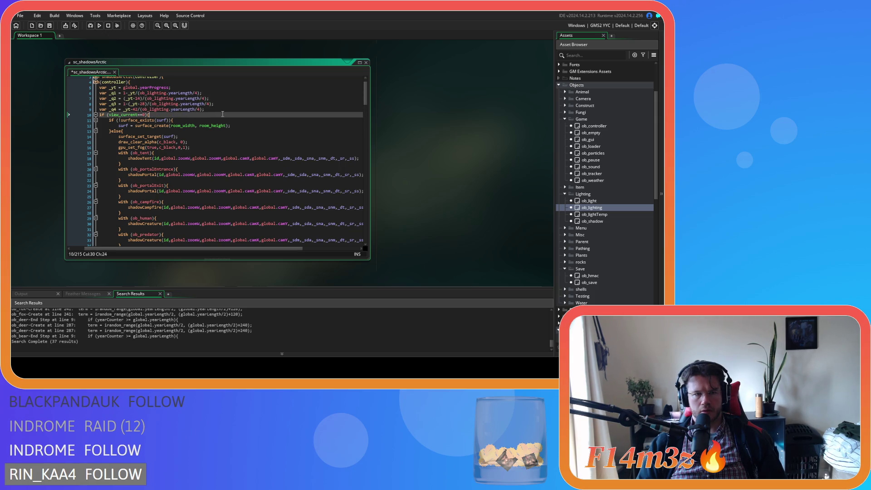
- Replace _q2's 14 offset with yearLength/4 and _q3's 28 offset with yearLength/2
{"action": "double_click", "coordinate": [138, 98]}
{"action": "key", "text": "ctrl+v"}
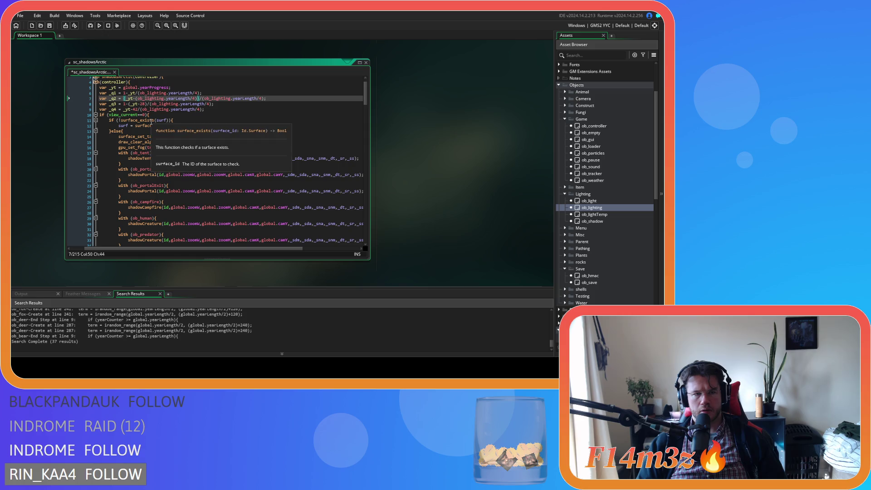
{"action": "double_click", "coordinate": [141, 104]}
{"action": "key", "text": "ctrl+v"}
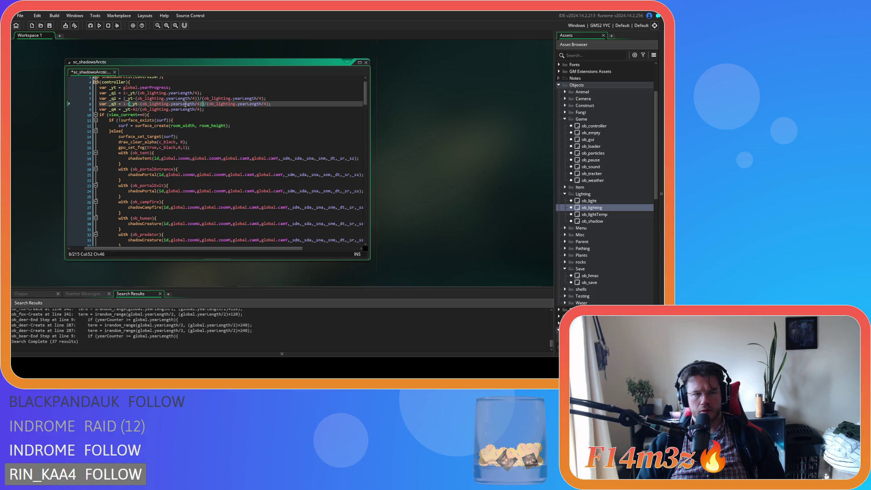
{"action": "key", "text": "Left"}
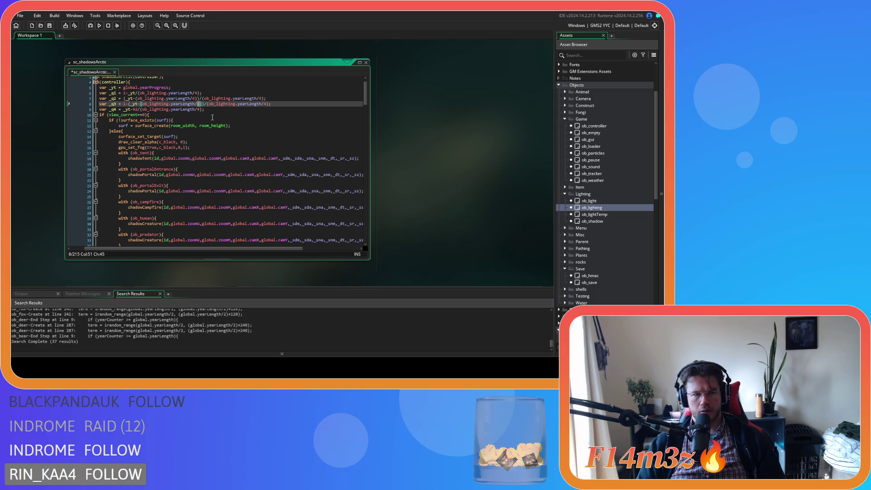
{"action": "type", "text": "2"}
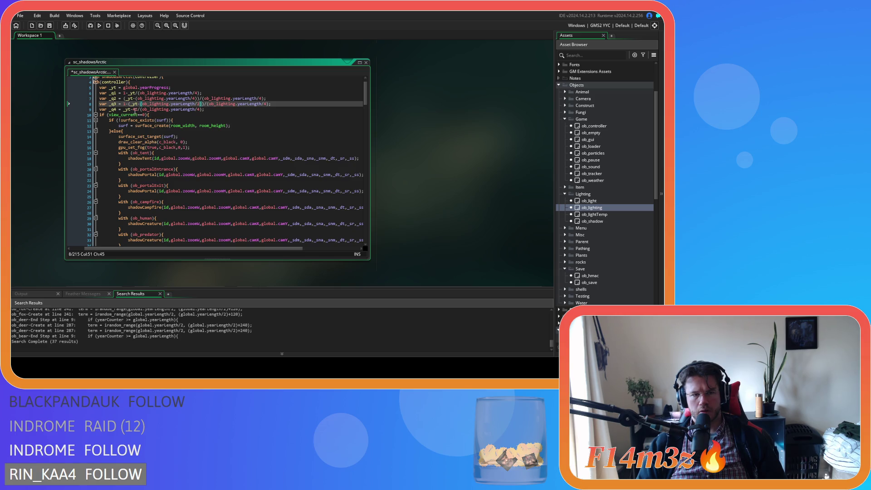
- Make _q4's 42 offset (ob_lighting.yearLength/4)*3, and save
{"action": "double_click", "coordinate": [136, 109]}
{"action": "key", "text": "ctrl+v"}
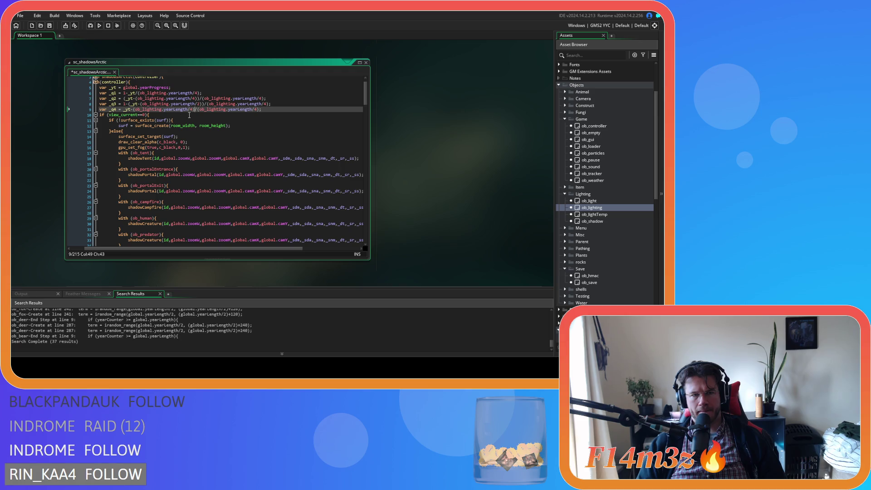
{"action": "key", "text": "Left"}
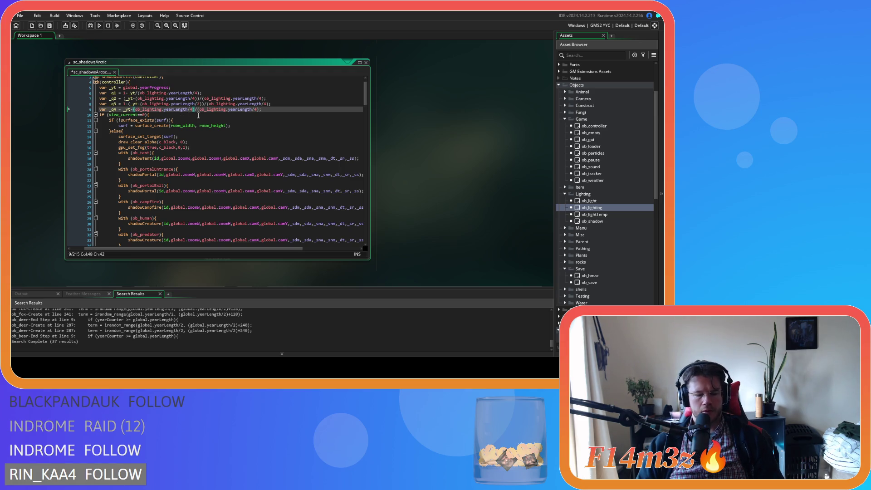
{"action": "type", "text": ")"}
{"action": "left_click", "coordinate": [136, 110]}
{"action": "type", "text": "("}
{"action": "type", "text": "*2)"}
{"action": "left_click", "coordinate": [301, 110]}
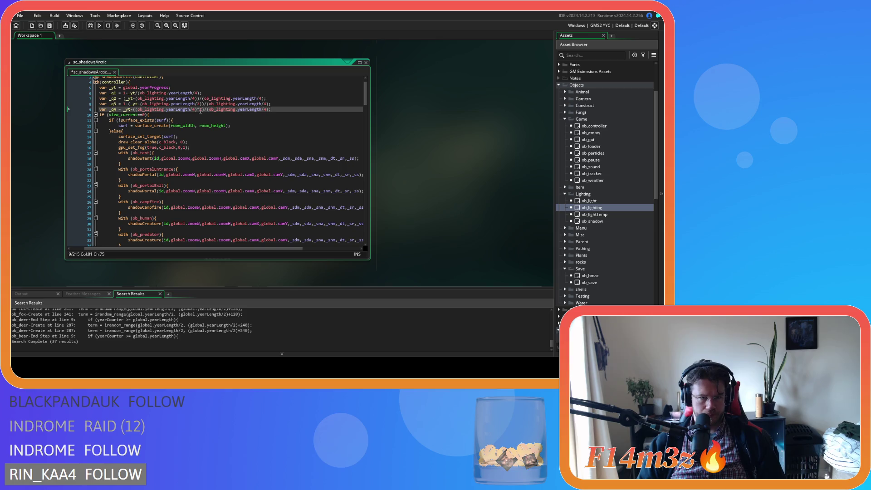
{"action": "type", "text": "3"}
{"action": "left_click", "coordinate": [294, 112]}
{"action": "key", "text": "ctrl+s"}
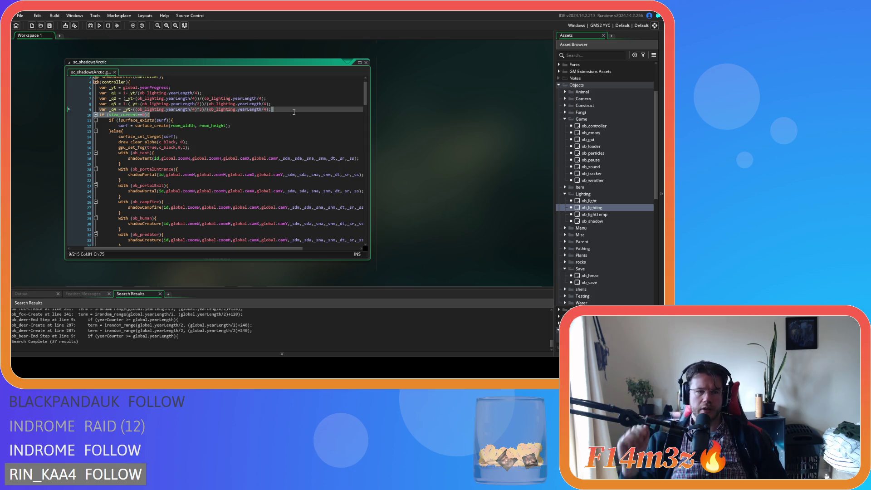
- Undo the yearLength edits so _q1–_q4 return to the fixed /14 formulas
{"action": "mouse_move", "coordinate": [274, 111]}
{"action": "left_mouse_down"}
{"action": "mouse_move", "coordinate": [163, 109]}
{"action": "mouse_move", "coordinate": [83, 90]}
{"action": "mouse_move", "coordinate": [115, 95]}
{"action": "left_mouse_up"}
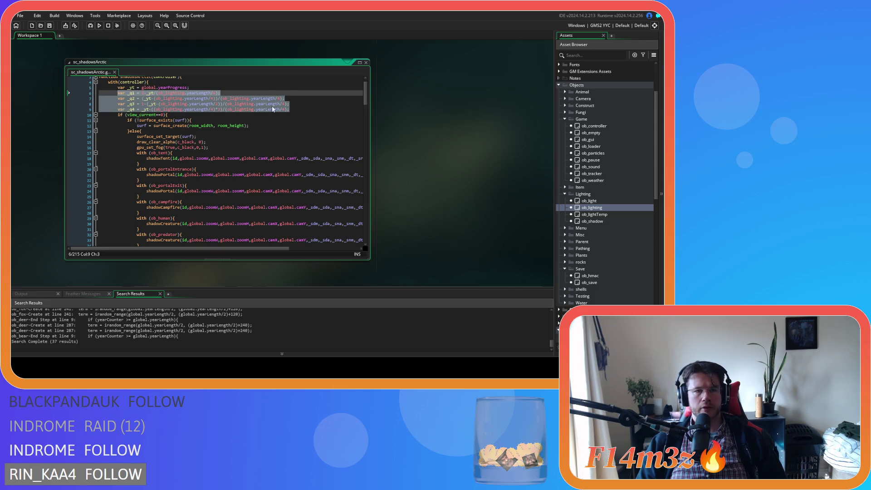
{"action": "left_click", "coordinate": [299, 100]}
{"action": "key", "text": "ctrl+z"}
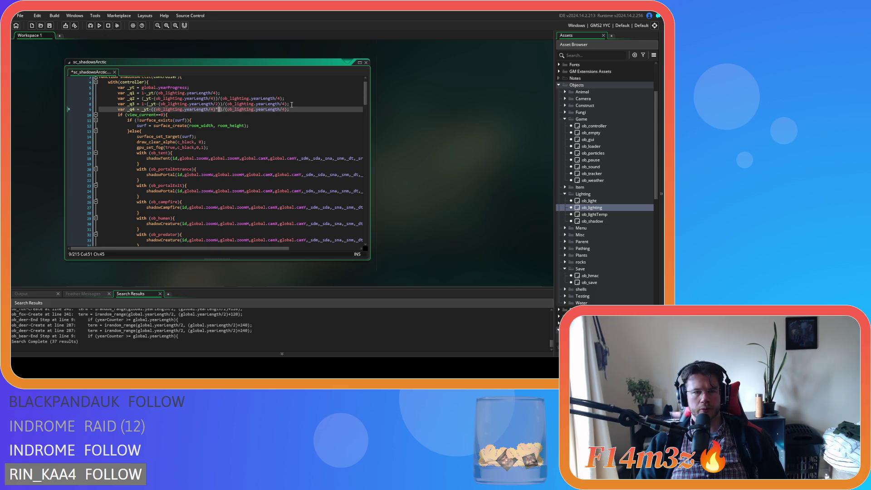
{"action": "key", "text": "ctrl+z"}
{"action": "key", "text": "ctrl+z"}
{"action": "key", "text": "ctrl+z"}
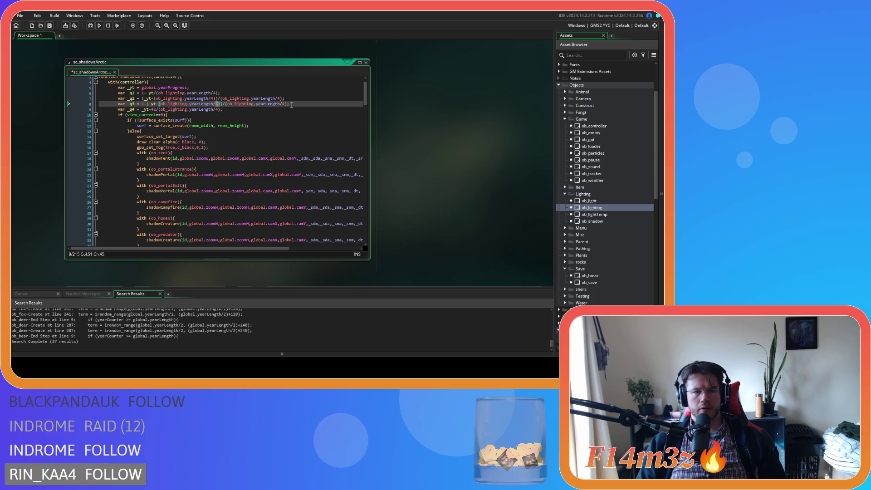
{"action": "key", "text": "ctrl+z"}
{"action": "key", "text": "ctrl+z"}
{"action": "key", "text": "ctrl+z"}
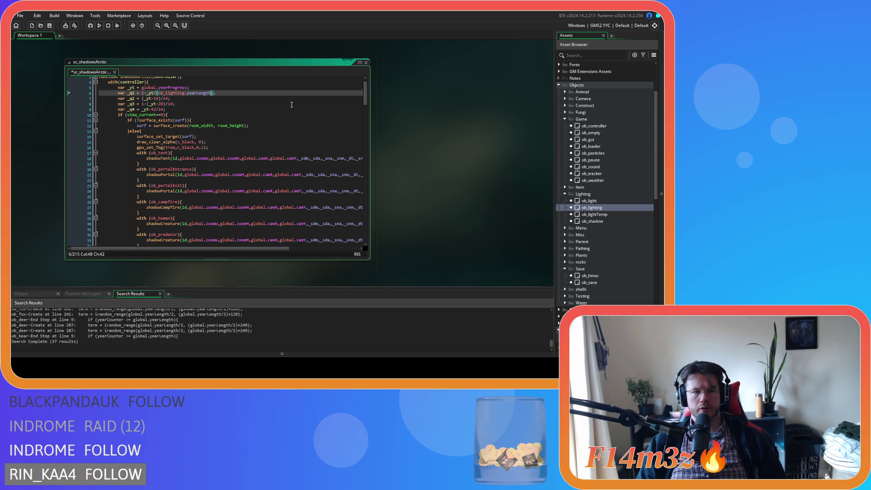
{"action": "key", "text": "ctrl+z"}
{"action": "key", "text": "ctrl+z"}
{"action": "key", "text": "ctrl+z"}
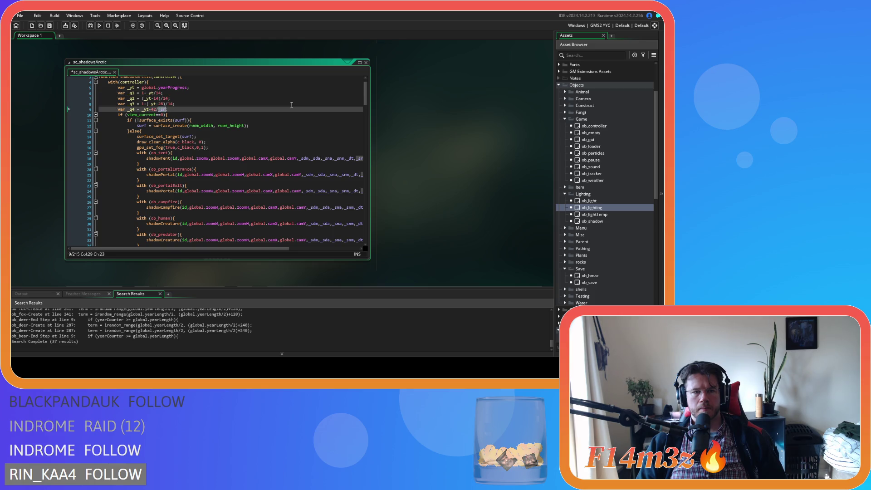
{"action": "key", "text": "ctrl+z"}
- Paste the yearLength versions below as lines 10–13, comment them out, and save
{"action": "left_click_drag", "start_coordinate": [167, 110], "coordinate": [117, 98]}
{"action": "left_click", "coordinate": [167, 109]}
{"action": "key", "text": "Return"}
{"action": "key", "text": "ctrl+v"}
{"action": "mouse_move", "coordinate": [295, 134]}
{"action": "left_mouse_down"}
{"action": "mouse_move", "coordinate": [119, 131]}
{"action": "mouse_move", "coordinate": [106, 117]}
{"action": "left_mouse_up"}
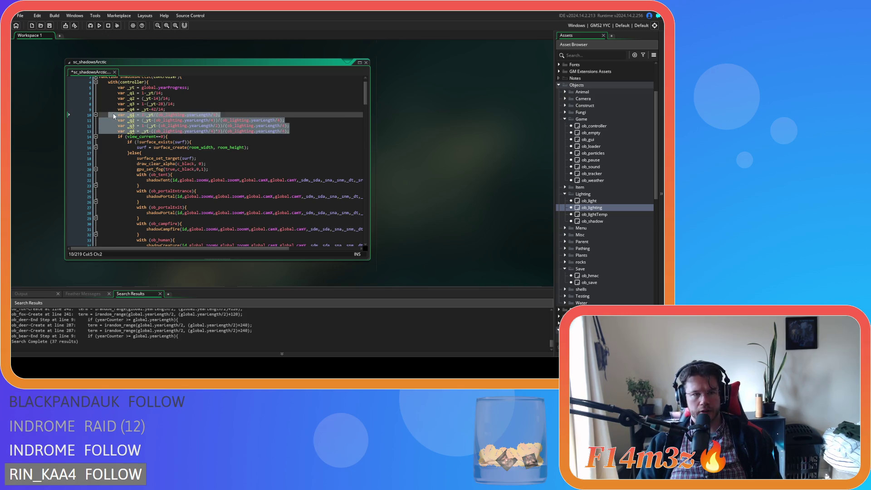
{"action": "key", "text": "ctrl+k"}
{"action": "left_click", "coordinate": [246, 108]}
{"action": "key", "text": "ctrl+s"}
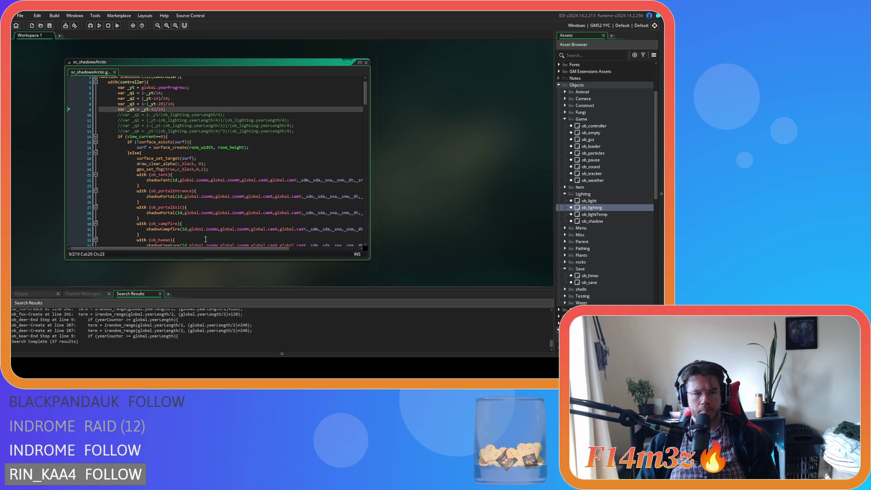
{"action": "mouse_move", "coordinate": [211, 249]}
{"action": "left_mouse_down"}
{"action": "mouse_move", "coordinate": [268, 250]}
{"action": "mouse_move", "coordinate": [229, 249]}
{"action": "left_mouse_up"}
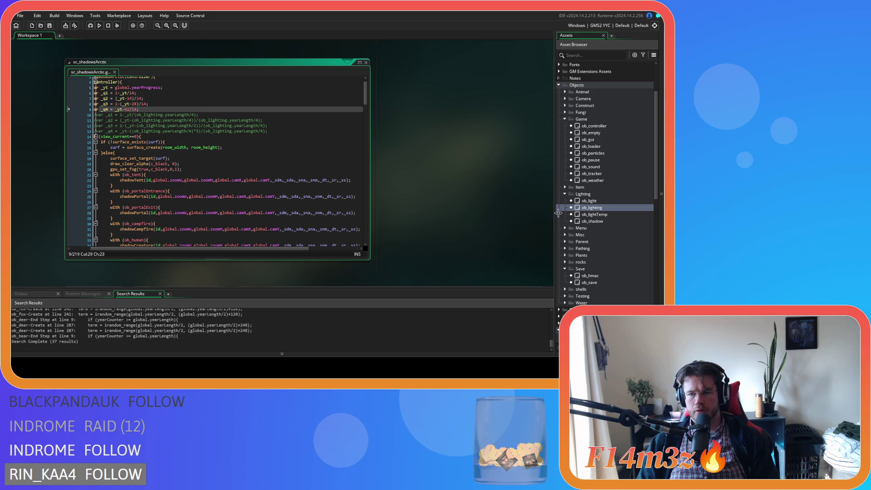
- Scroll down through the code, commenting out the shadowTent call and then undoing that
{"action": "scroll", "coordinate": [622, 227], "scroll_direction": "down", "scroll_amount": 10}
{"action": "scroll", "coordinate": [617, 240], "scroll_direction": "down", "scroll_amount": 5}
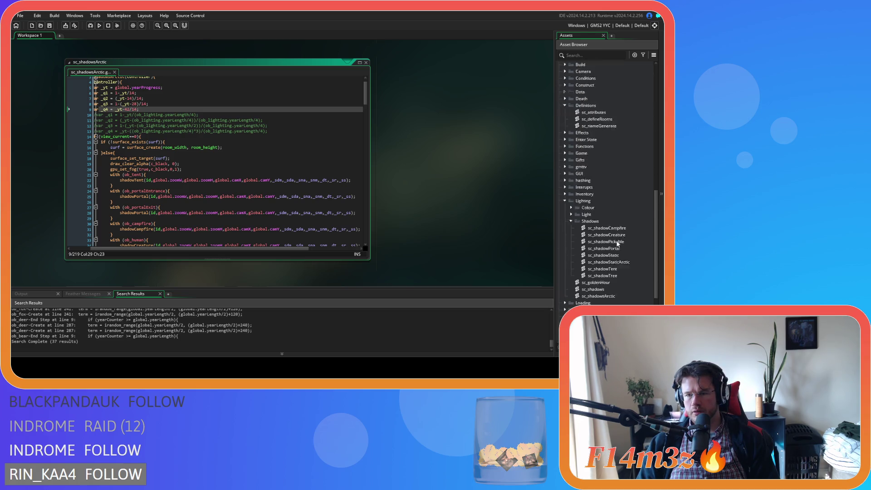
{"action": "left_click", "coordinate": [352, 180]}
{"action": "key", "text": "ctrl+k"}
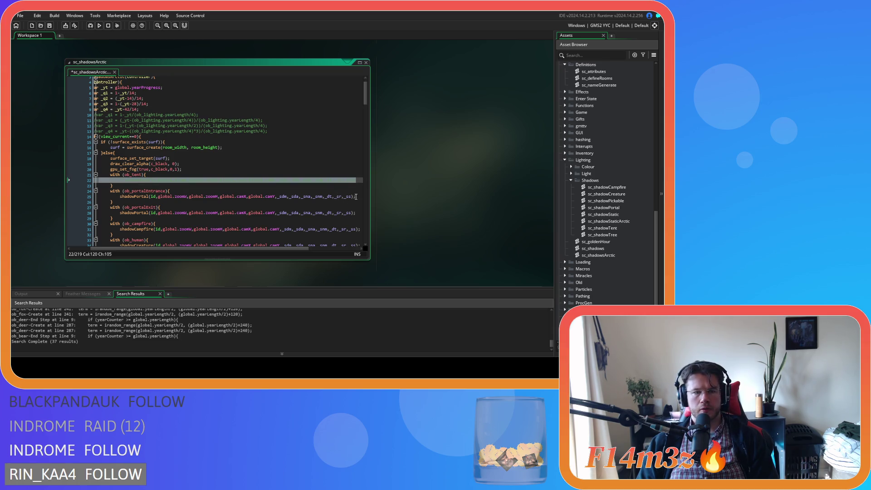
{"action": "key", "text": "ctrl+z"}
{"action": "scroll", "coordinate": [171, 196], "scroll_direction": "down", "scroll_amount": 3}
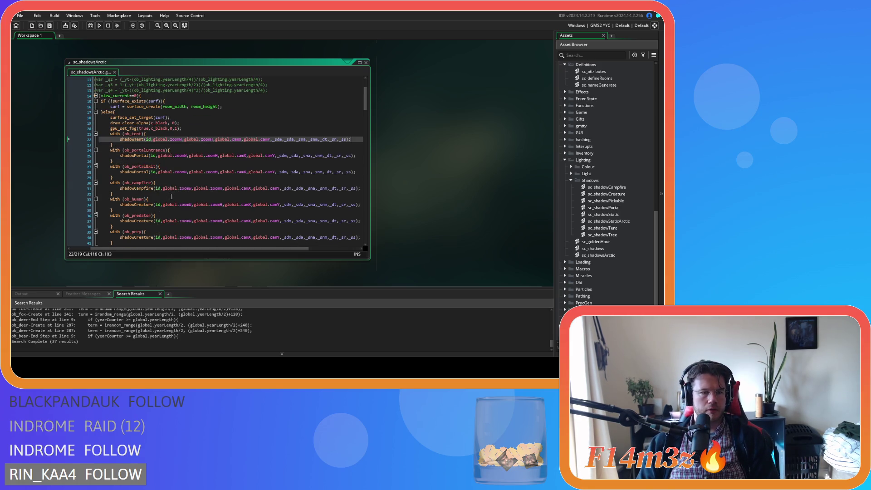
{"action": "scroll", "coordinate": [194, 209], "scroll_direction": "down", "scroll_amount": 7}
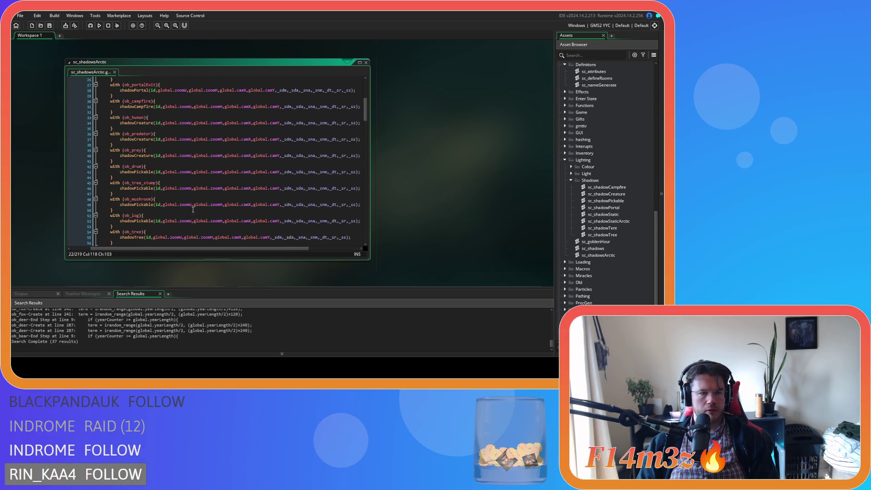
{"action": "scroll", "coordinate": [189, 209], "scroll_direction": "down", "scroll_amount": 3}
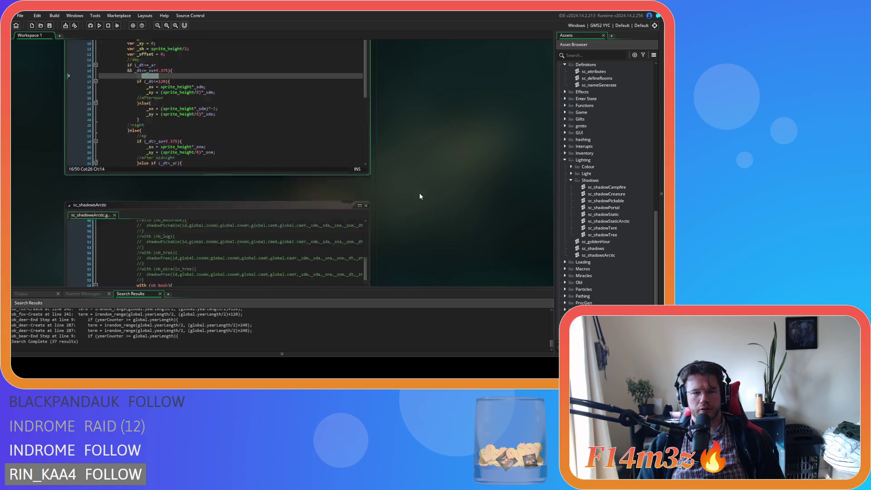
- Review the _yt and _q1–_q4 declarations at the top of sc_shadowsArctic
{"action": "left_click", "coordinate": [320, 177]}
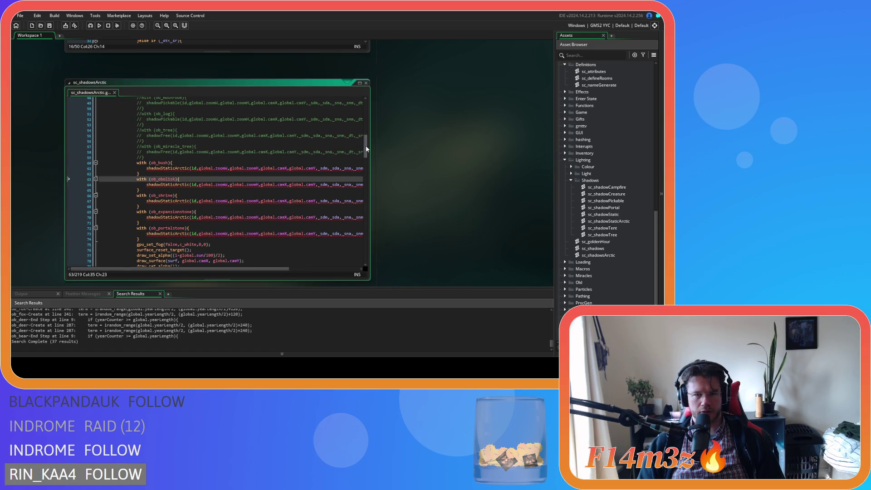
{"action": "left_click_drag", "start_coordinate": [367, 149], "coordinate": [366, 107]}
{"action": "left_click", "coordinate": [138, 129]}
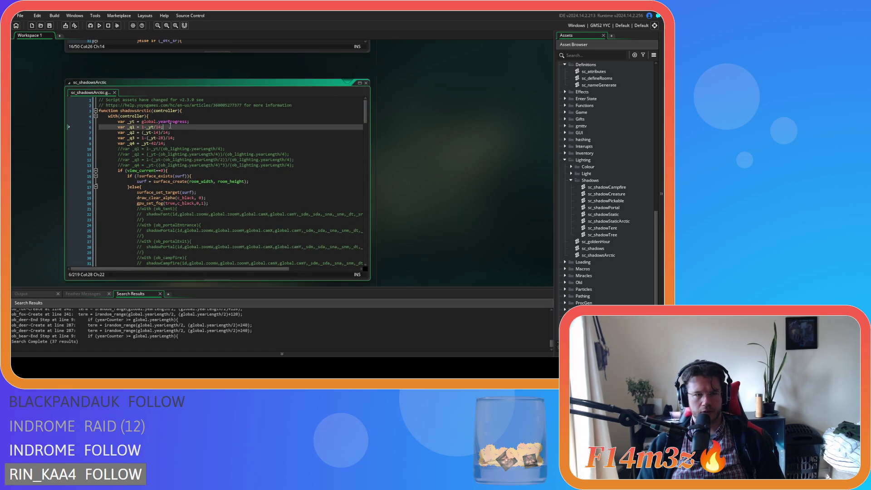
{"action": "left_click", "coordinate": [156, 132]}
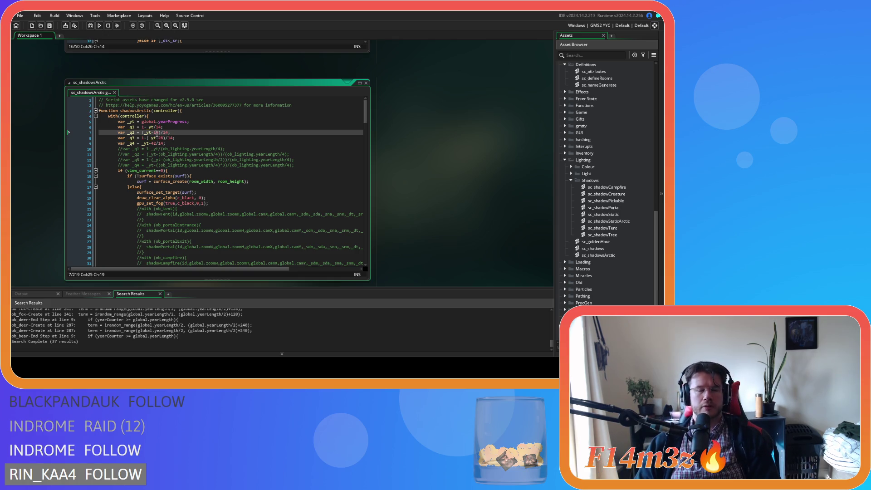
{"action": "left_click_drag", "start_coordinate": [148, 127], "coordinate": [164, 129]}
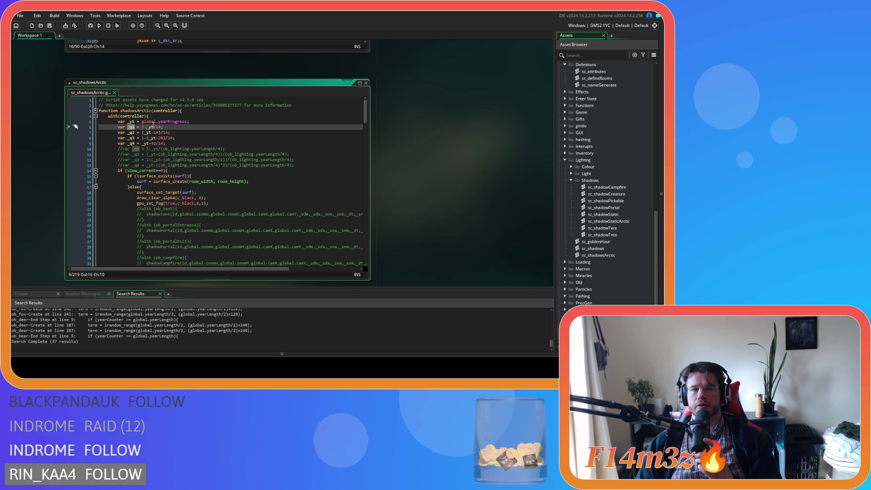
{"action": "left_click", "coordinate": [132, 127]}
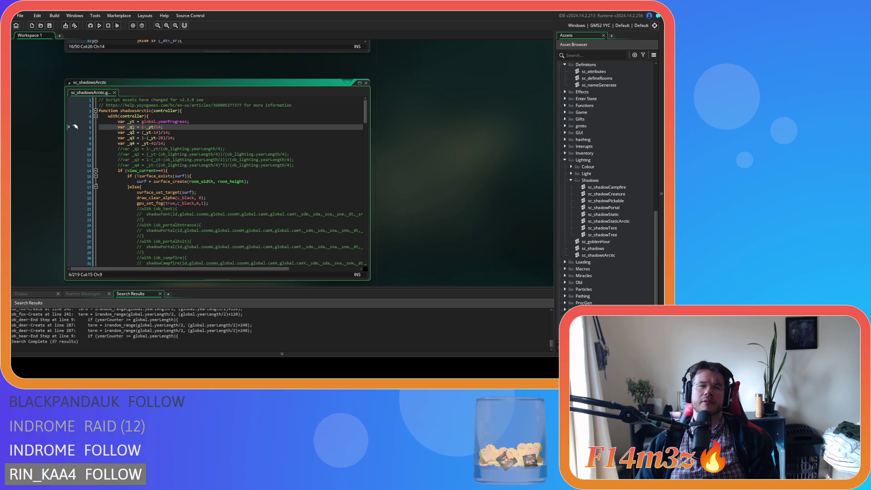
{"action": "left_click", "coordinate": [132, 144]}
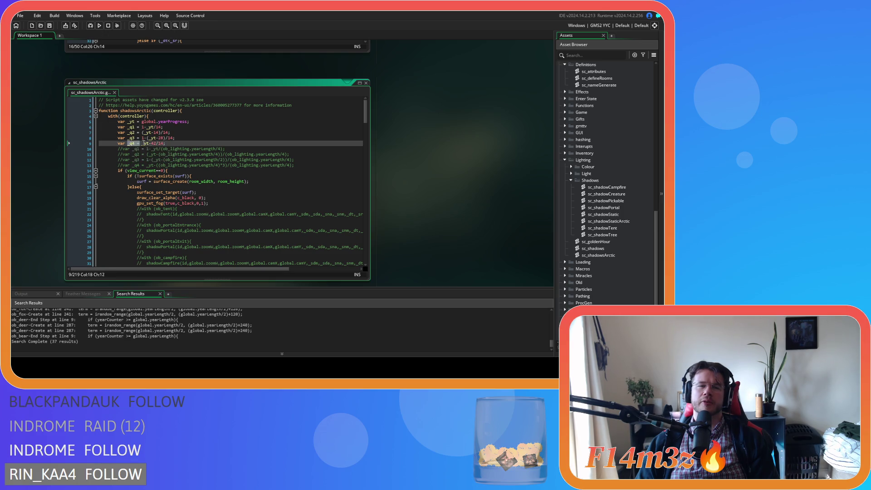
{"action": "left_click", "coordinate": [135, 143]}
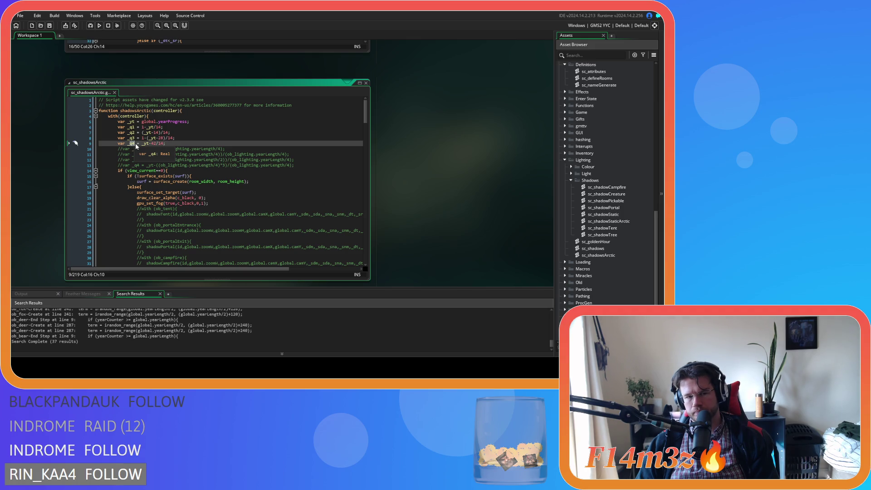
- Duplicate lines 5–9, rename the copied _q1–_q4 to _ss, _mr, _ms and _sr, and save
{"action": "mouse_move", "coordinate": [166, 143]}
{"action": "left_mouse_down"}
{"action": "mouse_move", "coordinate": [132, 136]}
{"action": "mouse_move", "coordinate": [118, 122]}
{"action": "left_mouse_up"}
{"action": "key", "text": "ctrl+d"}
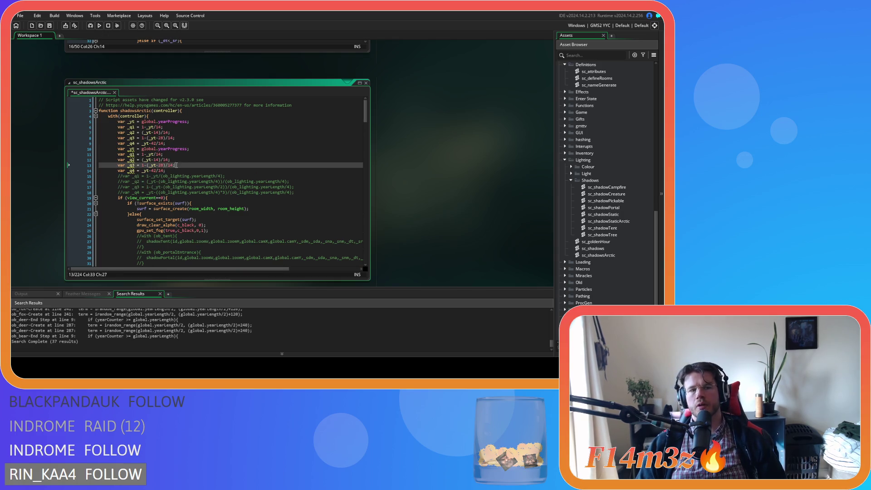
{"action": "left_click", "coordinate": [131, 171]}
{"action": "left_click", "coordinate": [134, 171]}
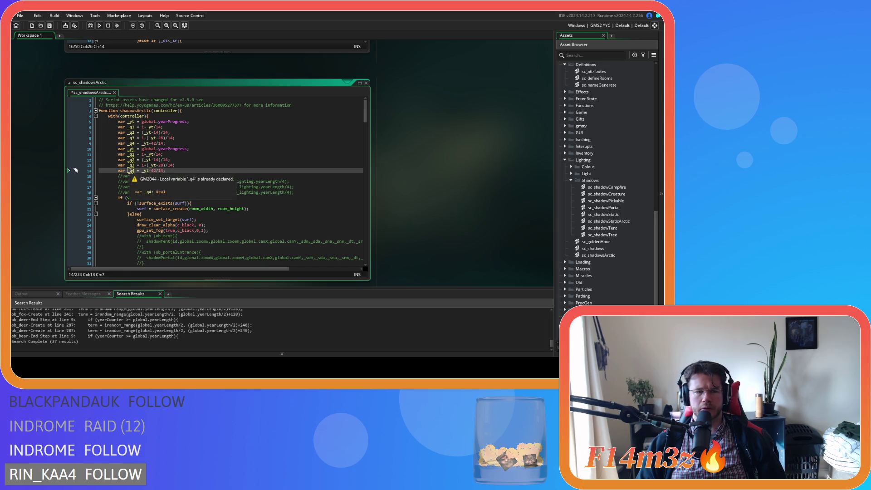
{"action": "key", "text": "BackSpace"}
{"action": "key", "text": "BackSpace"}
{"action": "type", "text": "sr"}
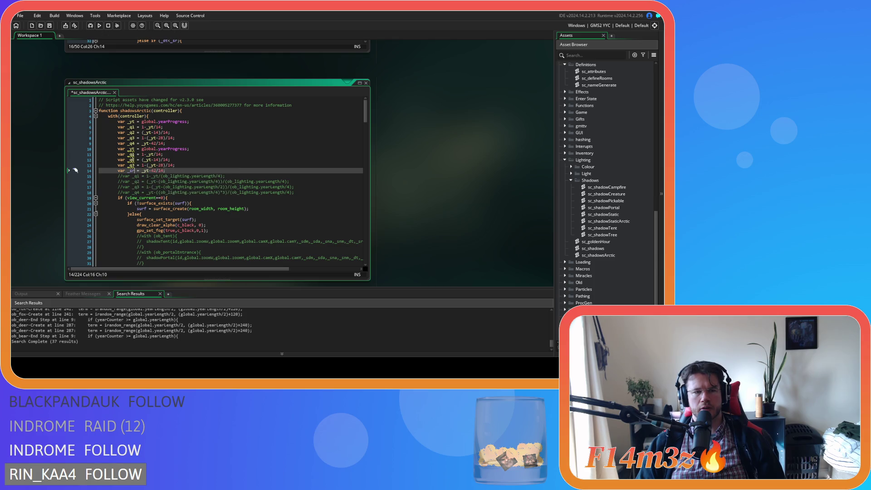
{"action": "left_click", "coordinate": [132, 155]}
{"action": "type", "text": "_ss"}
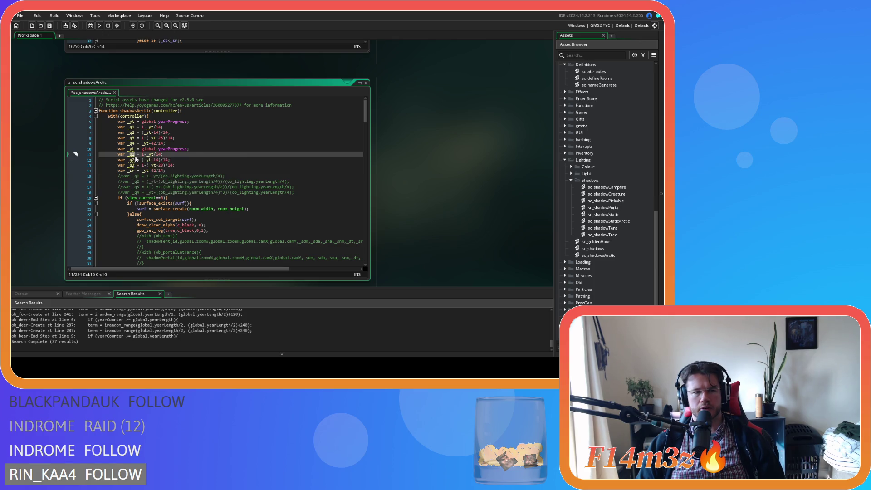
{"action": "double_click", "coordinate": [131, 160]}
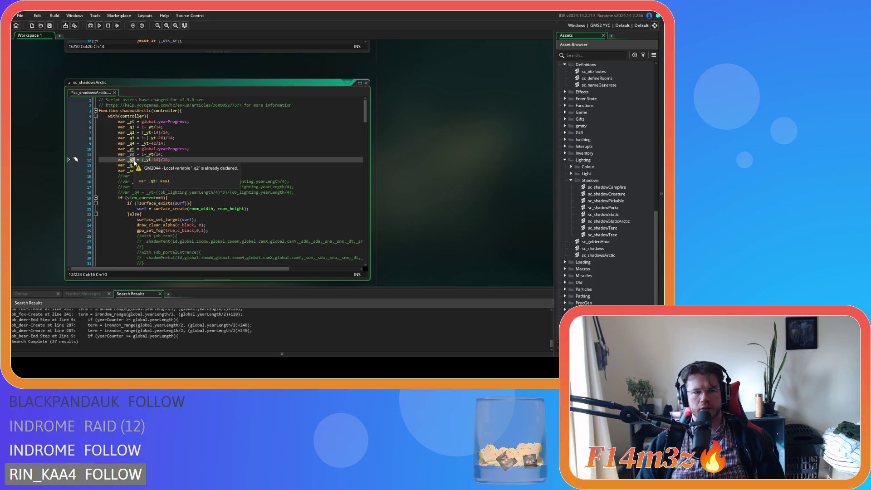
{"action": "type", "text": "_mr"}
{"action": "double_click", "coordinate": [131, 166]}
{"action": "type", "text": "_ms"}
{"action": "left_click", "coordinate": [204, 166]}
{"action": "key", "text": "ctrl+s"}
- Comment out the original _yt and _q1–_q4 declarations on lines 5–9
{"action": "left_click", "coordinate": [203, 149]}
{"action": "left_click", "coordinate": [166, 160]}
{"action": "mouse_move", "coordinate": [166, 144]}
{"action": "left_mouse_down"}
{"action": "mouse_move", "coordinate": [168, 136]}
{"action": "mouse_move", "coordinate": [117, 123]}
{"action": "left_mouse_up"}
{"action": "key", "text": "ctrl+k"}
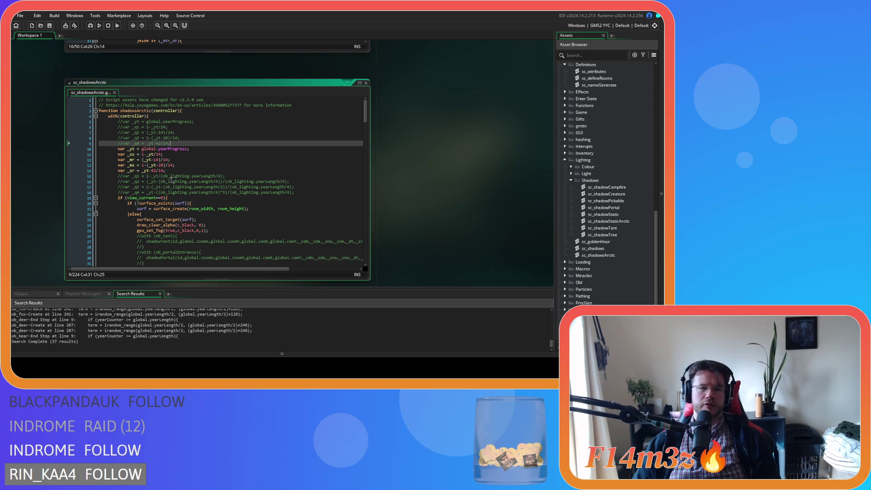
{"action": "left_click", "coordinate": [188, 163]}
- Move the _sr declaration up to directly after the _yt line and save
{"action": "key", "text": "Up"}
{"action": "key", "text": "Up"}
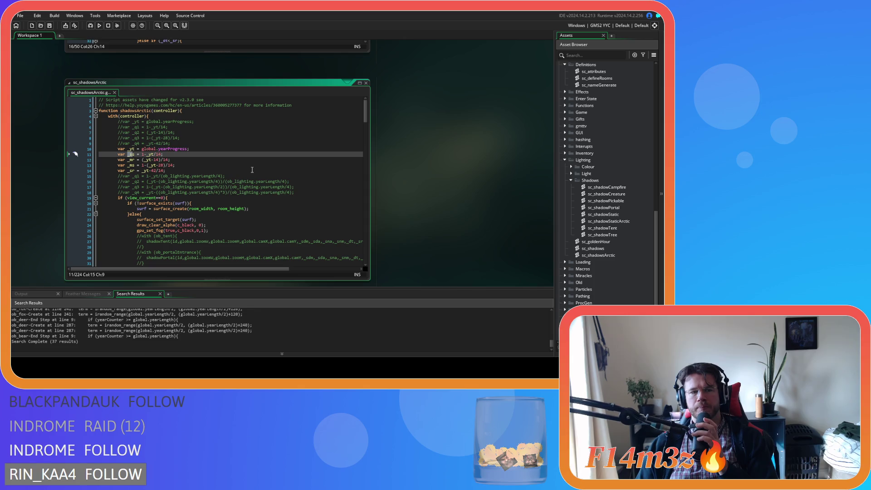
{"action": "left_click", "coordinate": [118, 171]}
{"action": "key", "text": "ctrl+x"}
{"action": "left_click", "coordinate": [195, 149]}
{"action": "key", "text": "Return"}
{"action": "key", "text": "ctrl+v"}
{"action": "key", "text": "ctrl+s"}
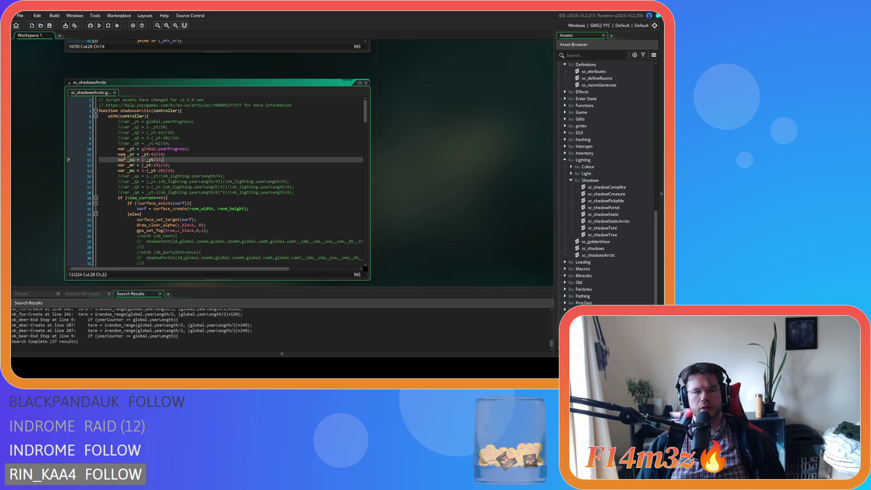
- Inspect the _sr and _ss formulas and their _yt/14 terms
{"action": "left_click", "coordinate": [180, 168]}
{"action": "left_click_drag", "start_coordinate": [118, 154], "coordinate": [172, 157]}
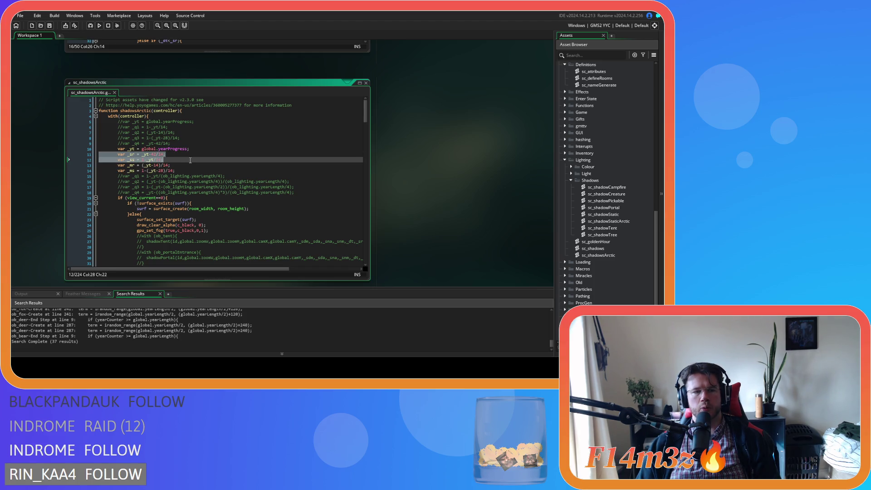
{"action": "left_click_drag", "start_coordinate": [118, 154], "coordinate": [182, 158]}
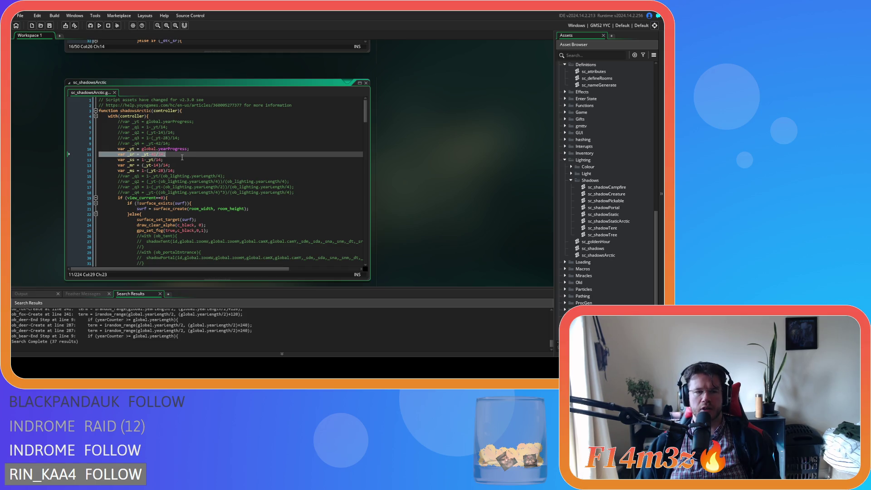
{"action": "left_click", "coordinate": [182, 157]}
{"action": "left_click_drag", "start_coordinate": [151, 157], "coordinate": [157, 158]}
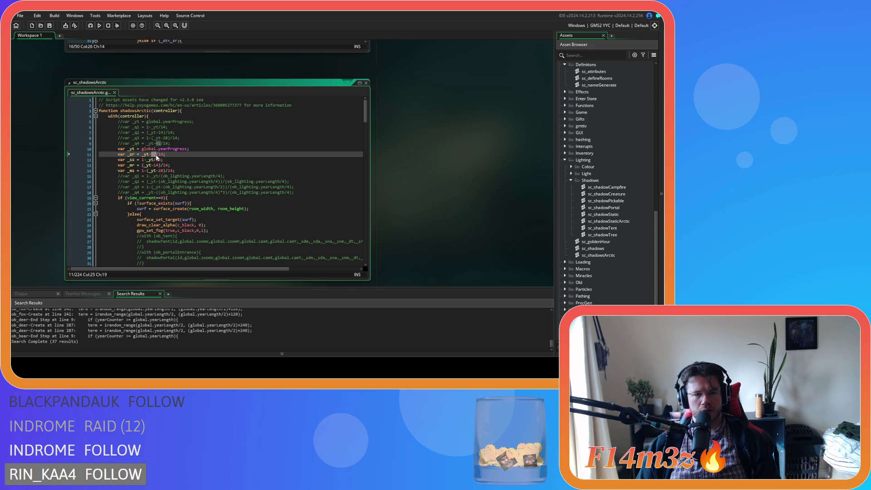
{"action": "left_click", "coordinate": [162, 155]}
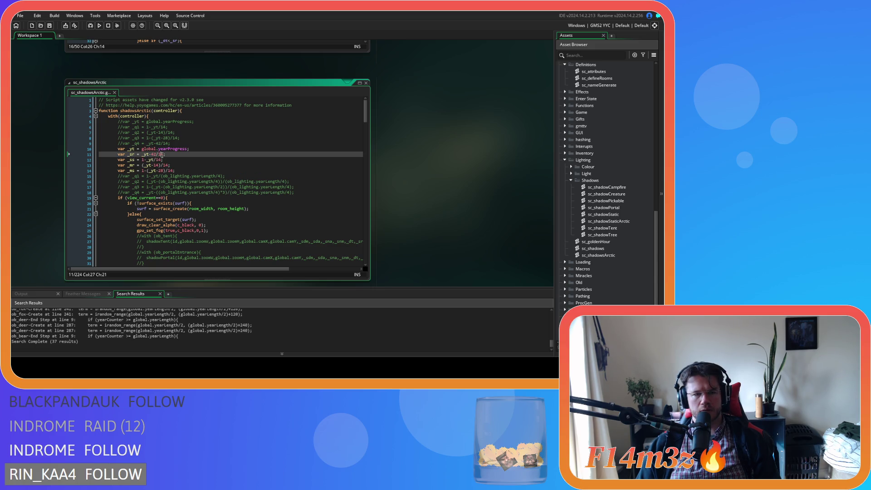
{"action": "left_click_drag", "start_coordinate": [143, 155], "coordinate": [152, 156]}
{"action": "left_click", "coordinate": [153, 155]}
{"action": "left_click", "coordinate": [157, 156]}
{"action": "left_click", "coordinate": [153, 156]}
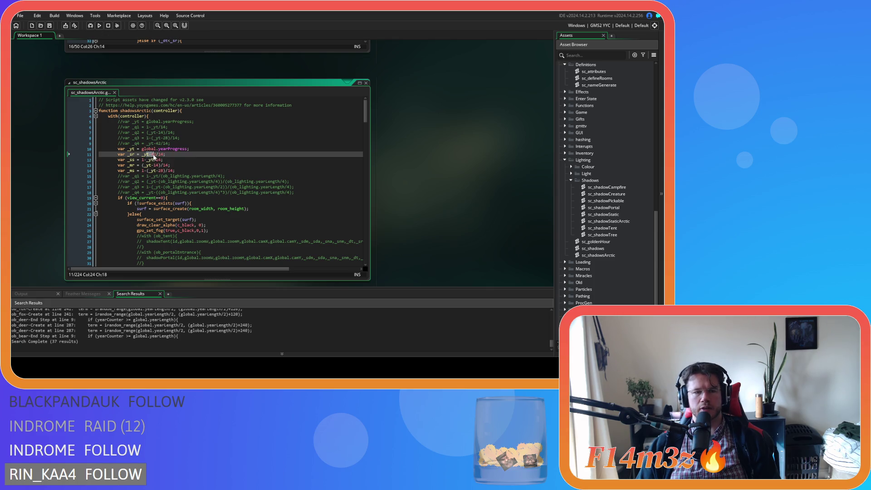
{"action": "double_click", "coordinate": [163, 156]}
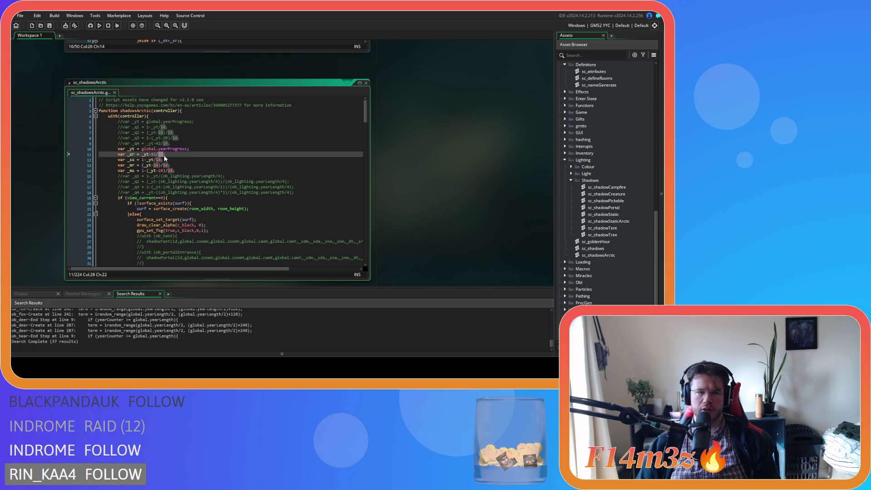
{"action": "left_click_drag", "start_coordinate": [130, 155], "coordinate": [159, 161]}
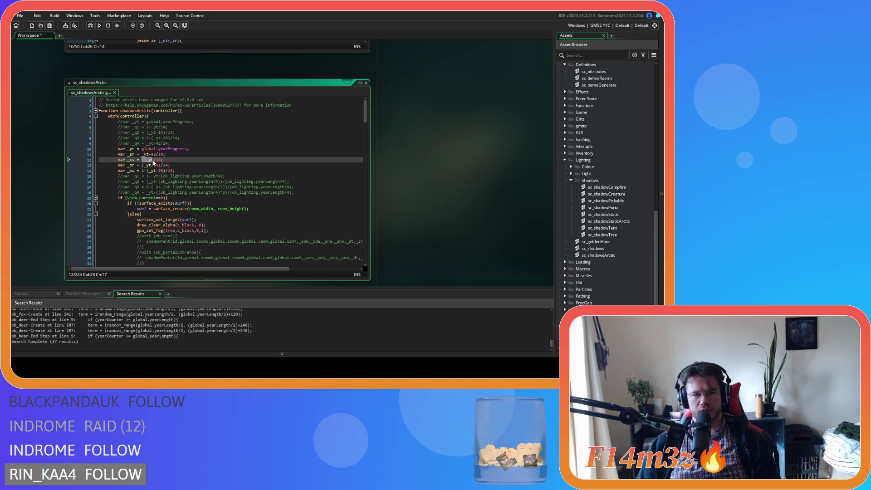
{"action": "left_click_drag", "start_coordinate": [148, 160], "coordinate": [164, 162]}
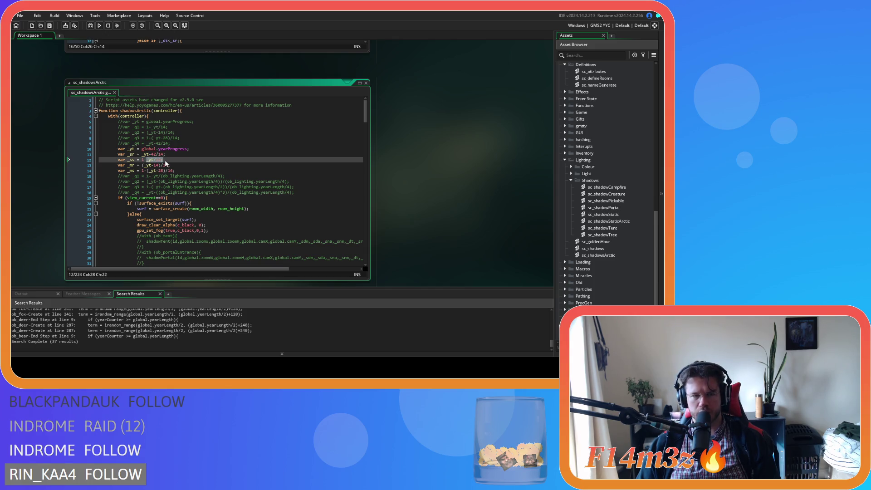
- Review the _mr and _ms expressions, trying then undoing a change of the 28 offset
{"action": "left_click", "coordinate": [179, 166]}
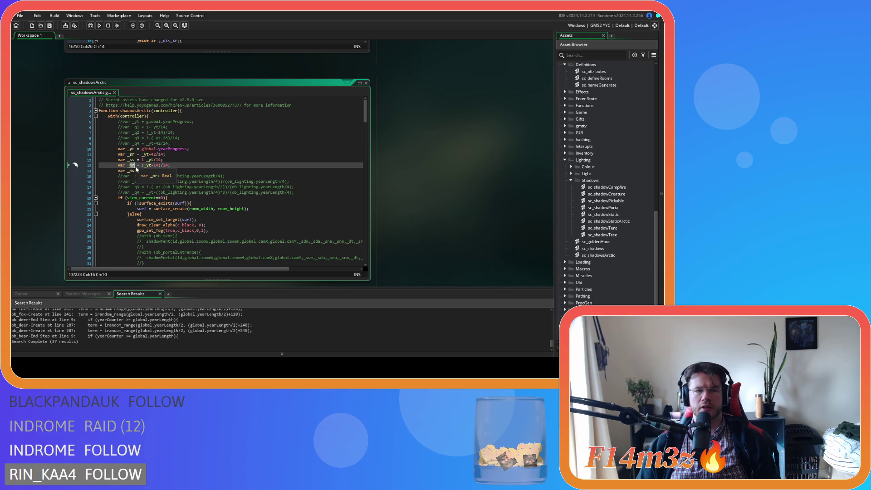
{"action": "left_click", "coordinate": [169, 165]}
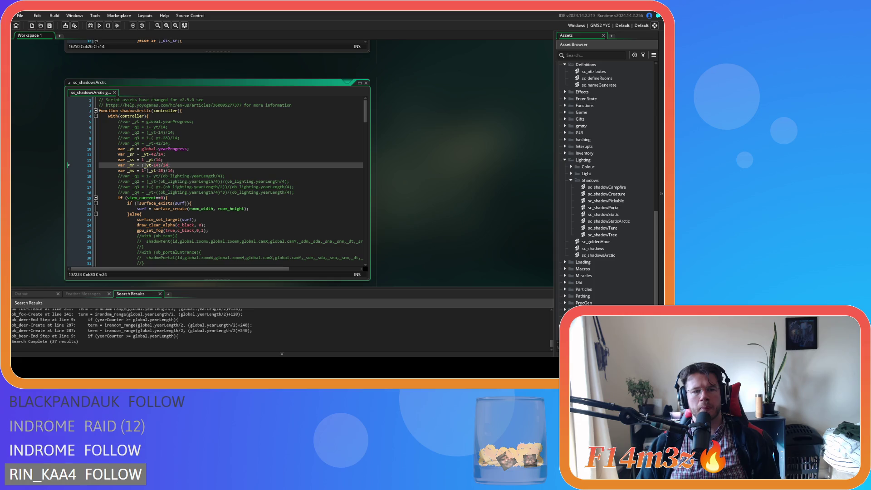
{"action": "left_click_drag", "start_coordinate": [146, 165], "coordinate": [157, 167]}
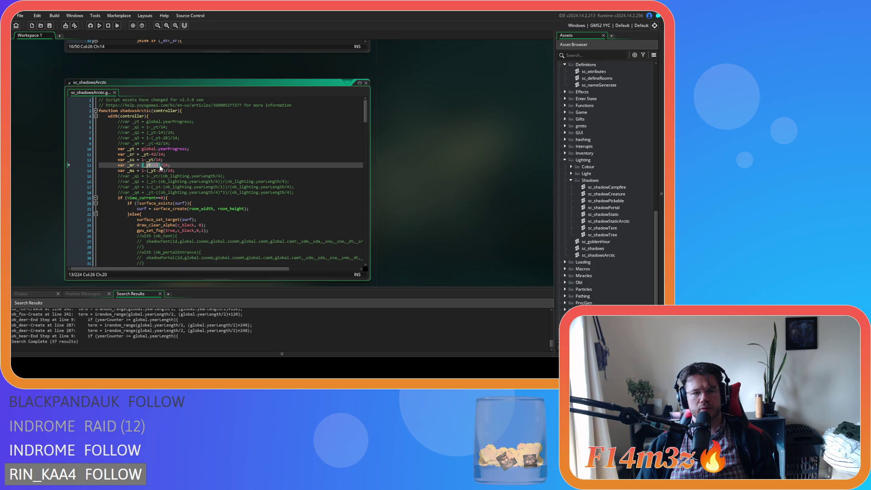
{"action": "key", "text": "shift+End"}
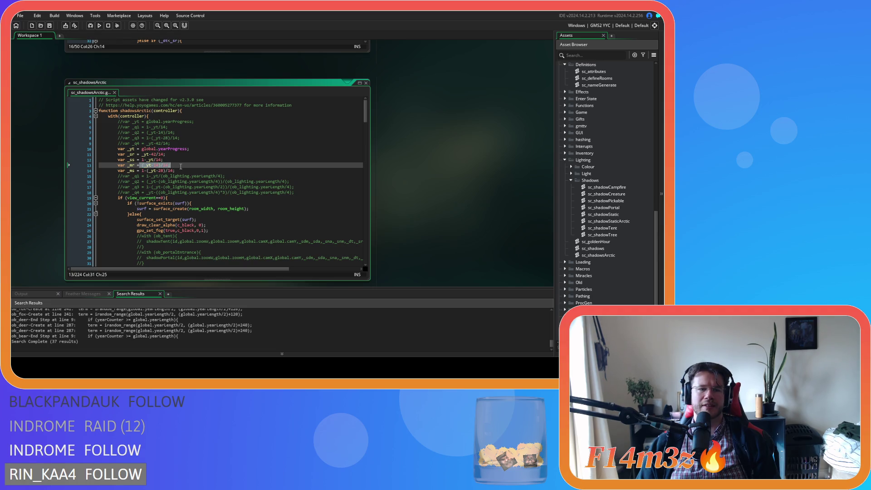
{"action": "left_click", "coordinate": [152, 170]}
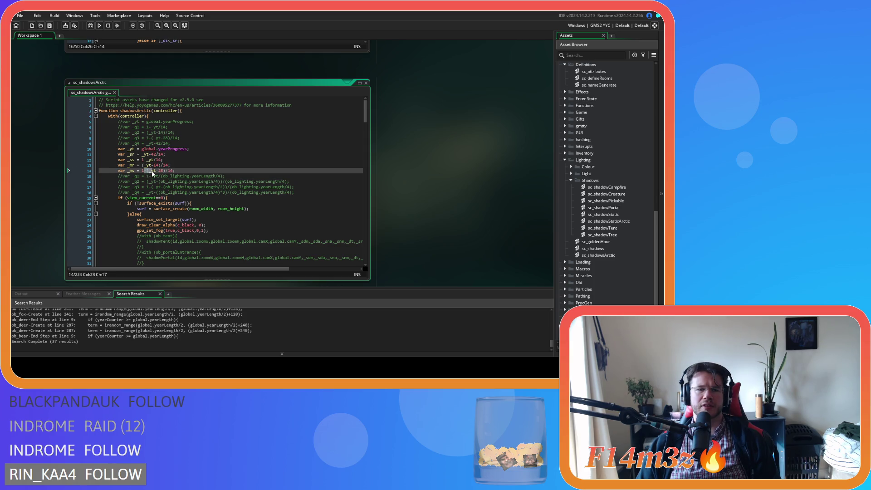
{"action": "key", "text": "Right"}
{"action": "key", "text": "shift+Right"}
{"action": "key", "text": "shift+Right"}
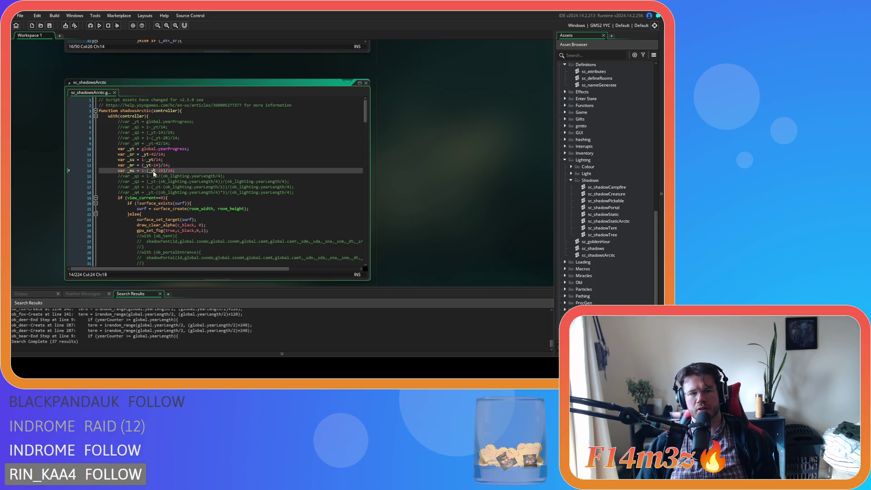
{"action": "type", "text": "4"}
{"action": "key", "text": "ctrl+z"}
{"action": "double_click", "coordinate": [172, 170]}
{"action": "key", "text": "Up"}
{"action": "key", "text": "Up"}
{"action": "key", "text": "Up"}
{"action": "key", "text": "Down"}
{"action": "key", "text": "Down"}
{"action": "key", "text": "Down"}
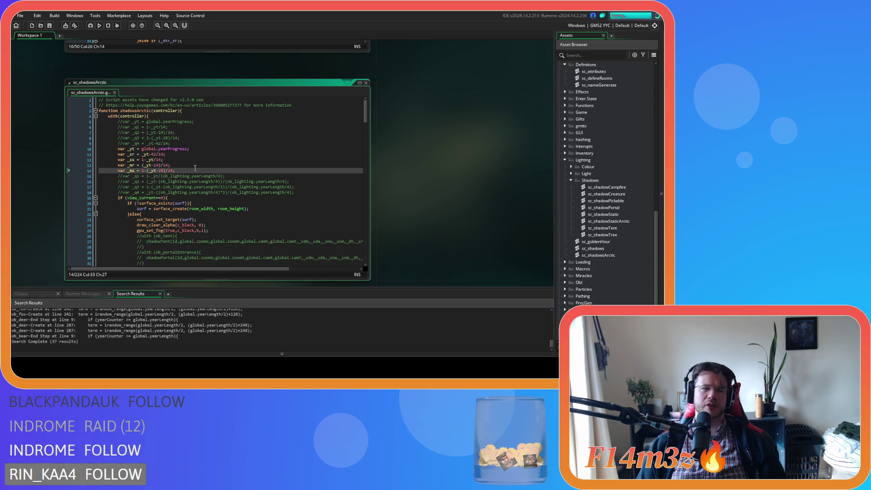
{"action": "left_click", "coordinate": [197, 162]}
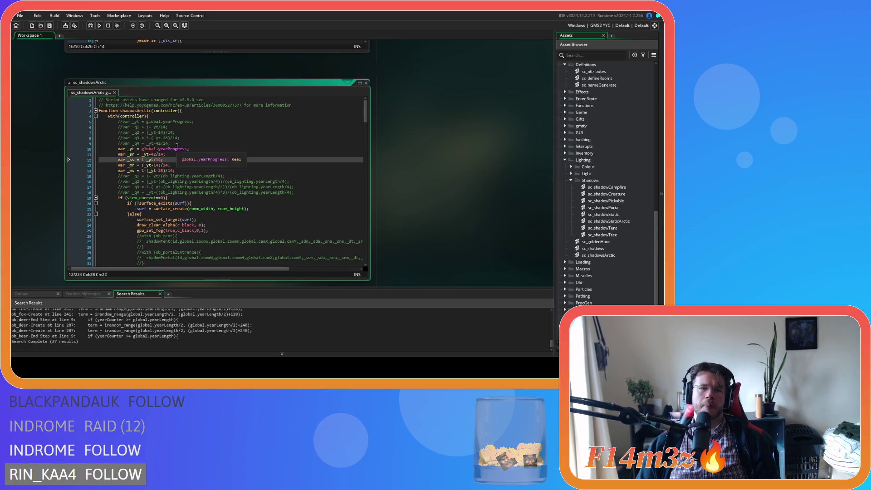
- Delete the old commented-out lines 5–9
{"action": "mouse_move", "coordinate": [181, 144]}
{"action": "left_mouse_down"}
{"action": "mouse_move", "coordinate": [132, 143]}
{"action": "mouse_move", "coordinate": [52, 121]}
{"action": "left_mouse_up"}
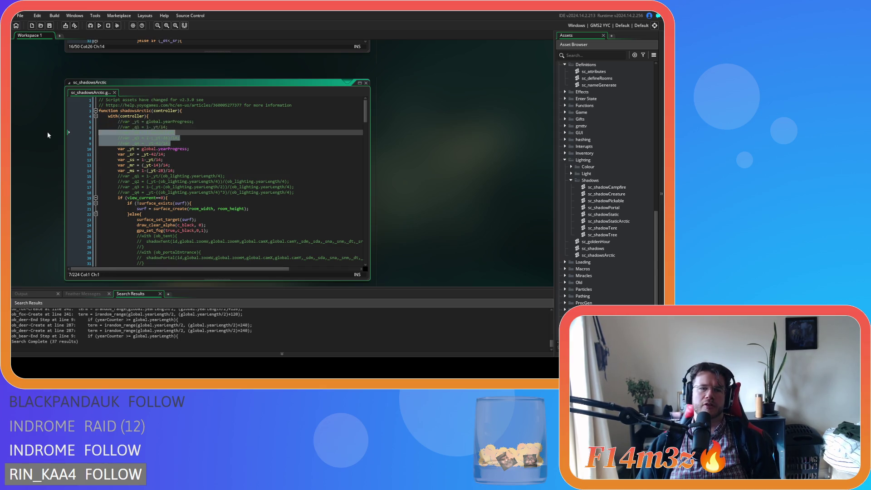
{"action": "key", "text": "Delete"}
{"action": "left_click", "coordinate": [220, 137]}
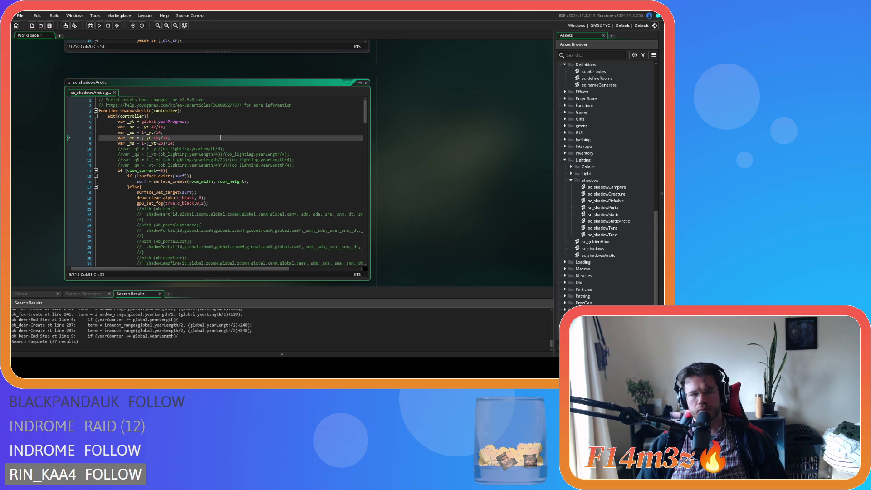
{"action": "scroll", "coordinate": [391, 202], "scroll_direction": "up", "scroll_amount": 5}
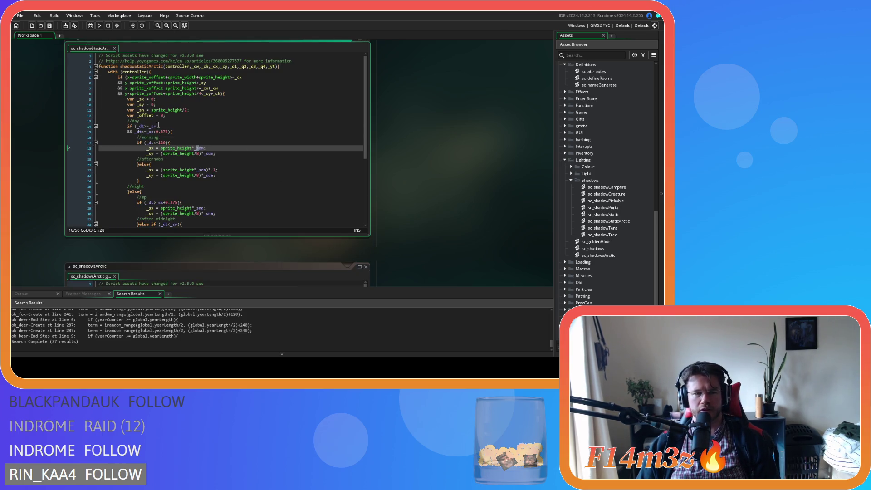
- Look over the morning and afternoon shadow lines in shadowStaticArctic
{"action": "left_click", "coordinate": [212, 116]}
{"action": "left_click", "coordinate": [218, 132]}
{"action": "left_click", "coordinate": [226, 150]}
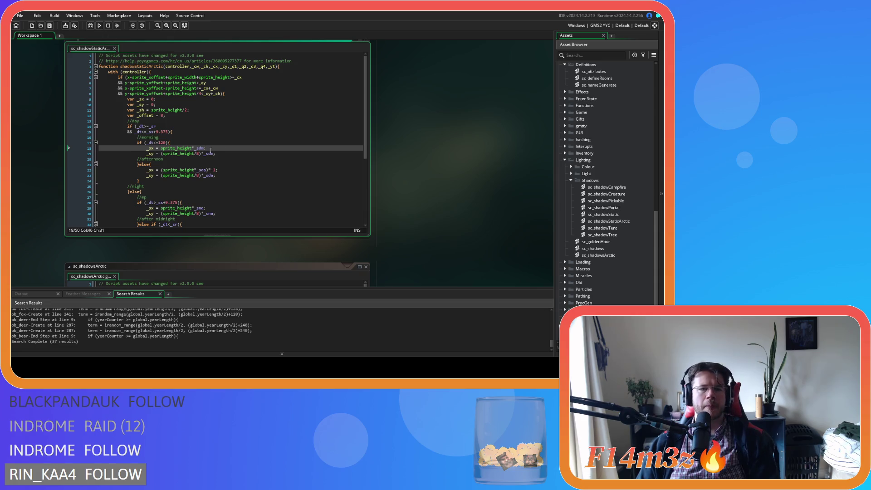
{"action": "left_click_drag", "start_coordinate": [201, 154], "coordinate": [235, 172]}
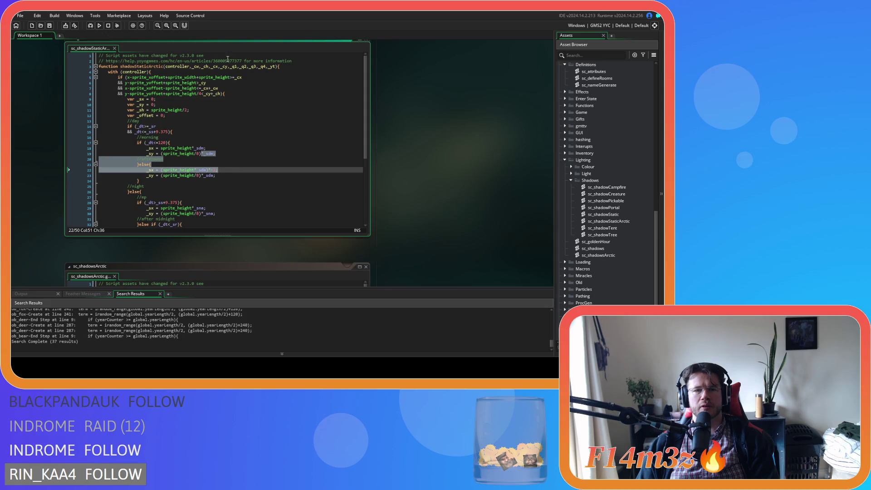
- Rename the signature parameters _q1–_q4 to _sr, _ss, _mr and _ms, then save
{"action": "left_click", "coordinate": [234, 68]}
{"action": "double_click", "coordinate": [234, 68]}
{"action": "type", "text": "_se"}
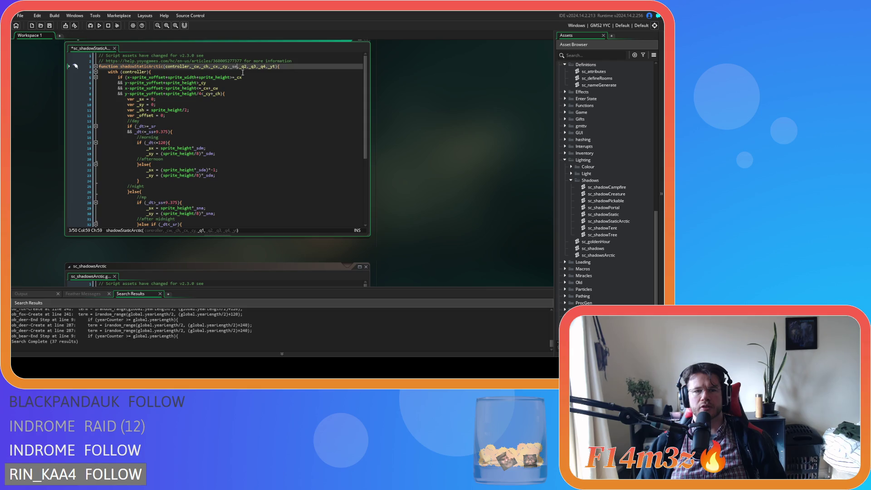
{"action": "key", "text": "BackSpace"}
{"action": "type", "text": "r"}
{"action": "left_click", "coordinate": [244, 68]}
{"action": "double_click", "coordinate": [243, 68]}
{"action": "type", "text": "_ss"}
{"action": "left_click", "coordinate": [255, 70]}
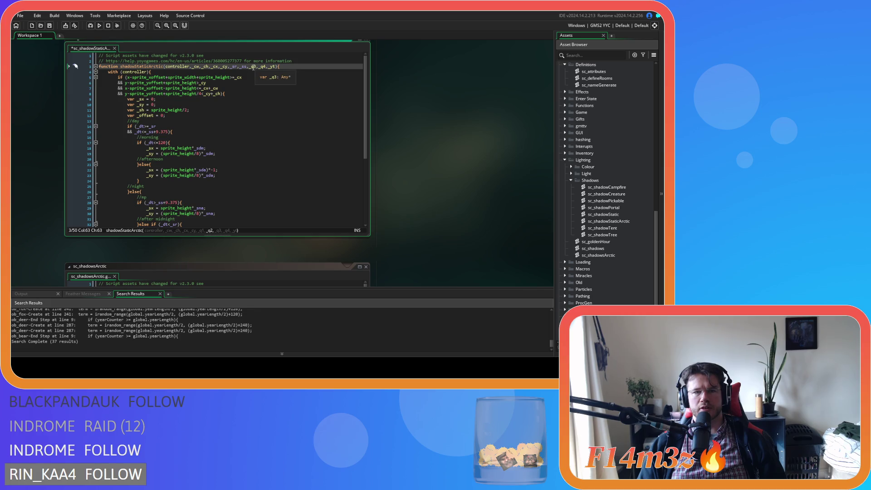
{"action": "double_click", "coordinate": [255, 68]}
{"action": "type", "text": "_mr"}
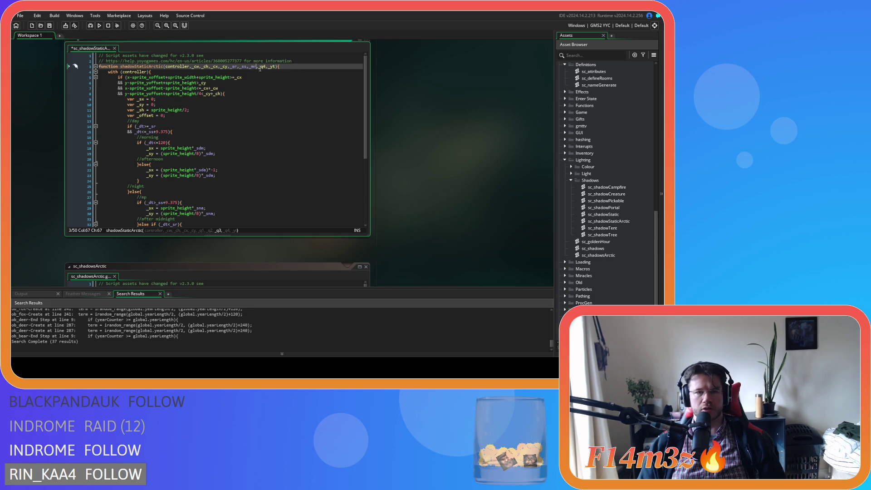
{"action": "double_click", "coordinate": [263, 68]}
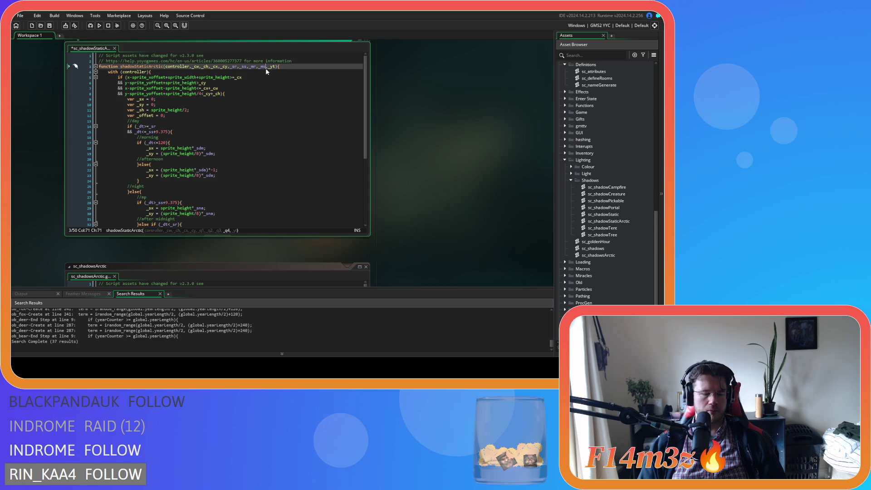
{"action": "left_click", "coordinate": [296, 83]}
{"action": "key", "text": "ctrl+s"}
- Check the day condition on line 14 and the _yt parameter in the signature
{"action": "scroll", "coordinate": [253, 89], "scroll_direction": "down", "scroll_amount": 2}
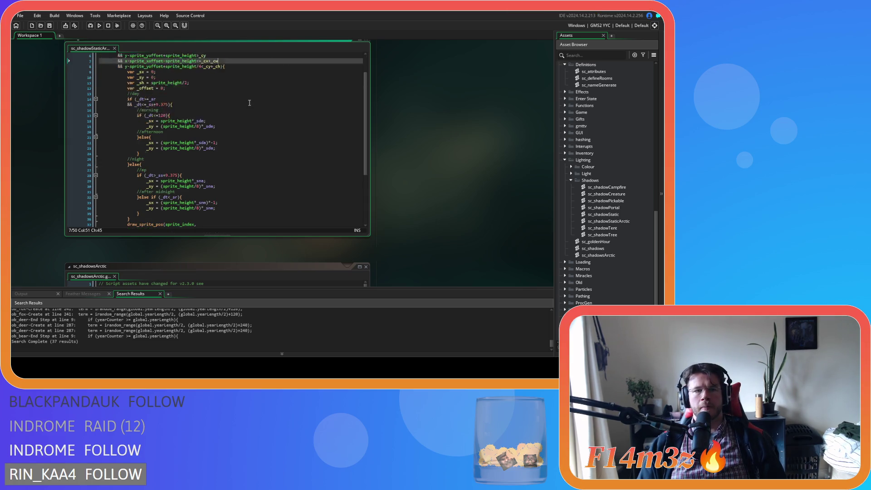
{"action": "left_click", "coordinate": [200, 99]}
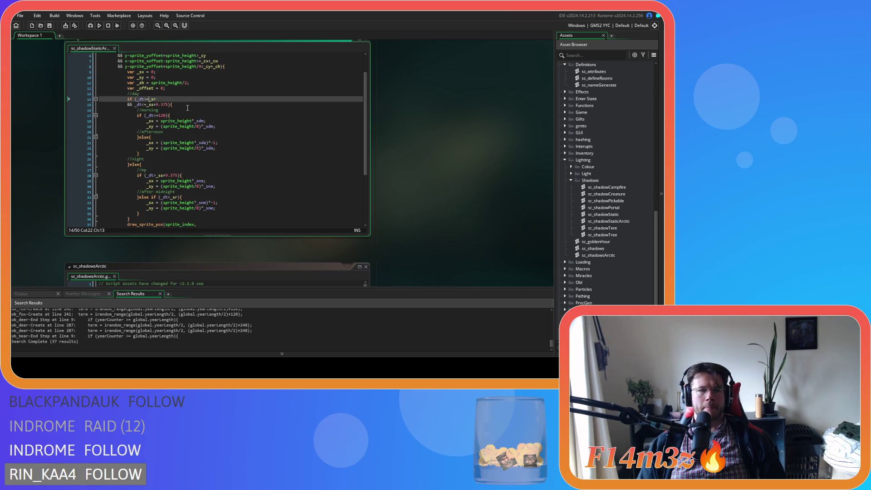
{"action": "scroll", "coordinate": [189, 108], "scroll_direction": "up", "scroll_amount": 2}
{"action": "double_click", "coordinate": [272, 67]}
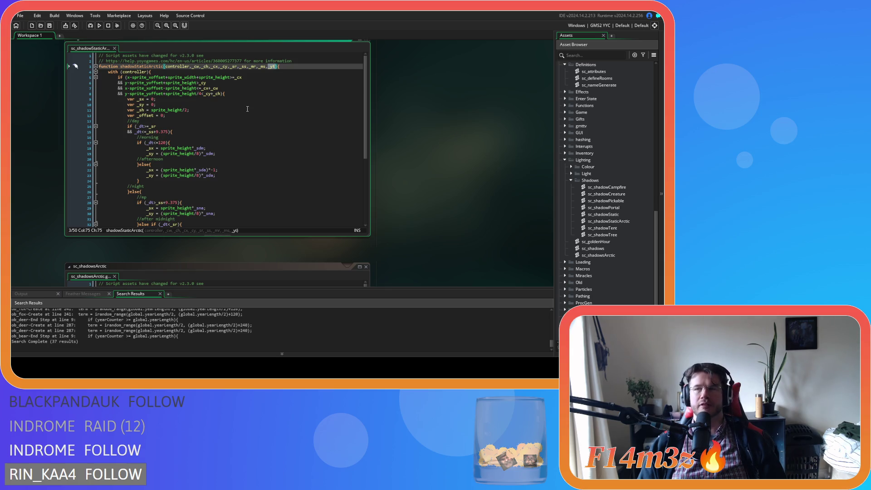
{"action": "scroll", "coordinate": [384, 197], "scroll_direction": "down", "scroll_amount": 3}
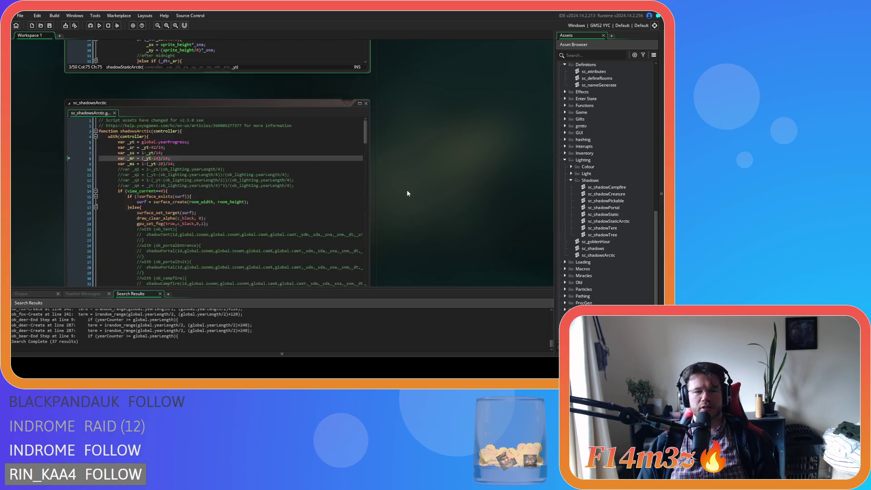
- Review ob_lighting's Create code around the seasonTimer initialisation
{"action": "scroll", "coordinate": [404, 202], "scroll_direction": "down", "scroll_amount": 5}
{"action": "scroll", "coordinate": [244, 249], "scroll_direction": "down", "scroll_amount": 2}
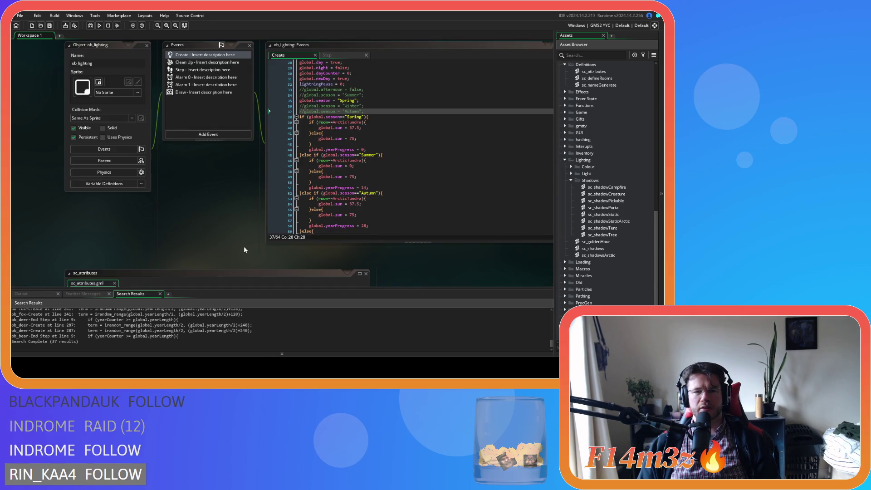
{"action": "scroll", "coordinate": [245, 250], "scroll_direction": "down", "scroll_amount": 5}
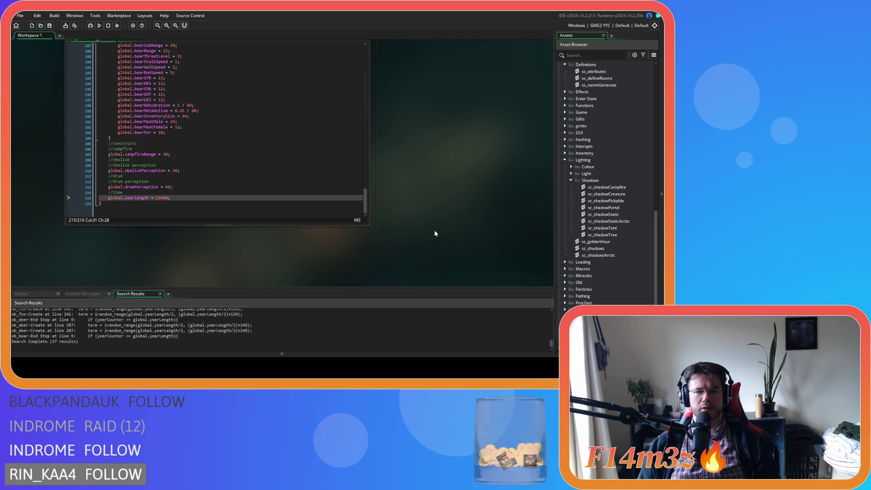
{"action": "scroll", "coordinate": [428, 233], "scroll_direction": "up", "scroll_amount": 2}
{"action": "scroll", "coordinate": [427, 233], "scroll_direction": "up", "scroll_amount": 3}
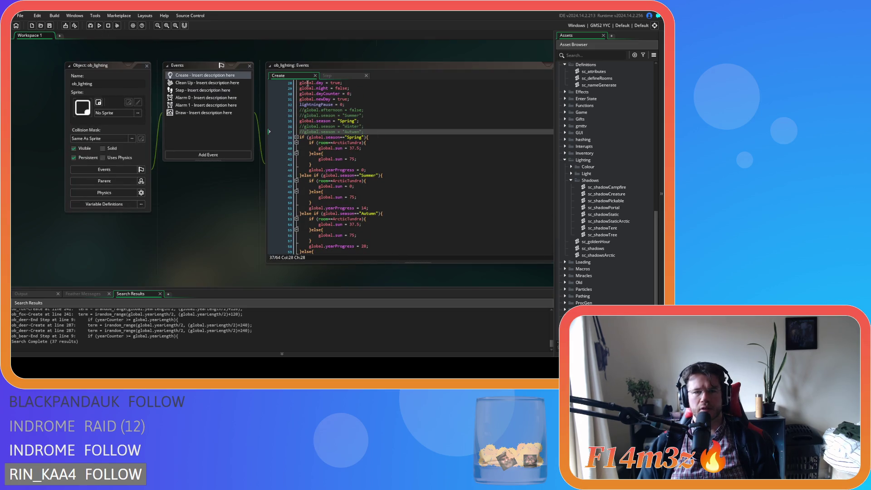
{"action": "left_click", "coordinate": [363, 187]}
{"action": "scroll", "coordinate": [371, 170], "scroll_direction": "up", "scroll_amount": 6}
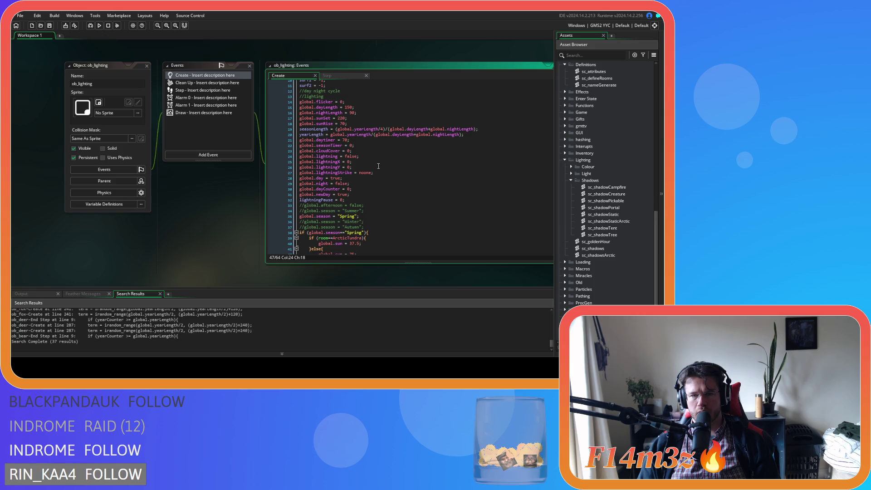
{"action": "left_click", "coordinate": [366, 145]}
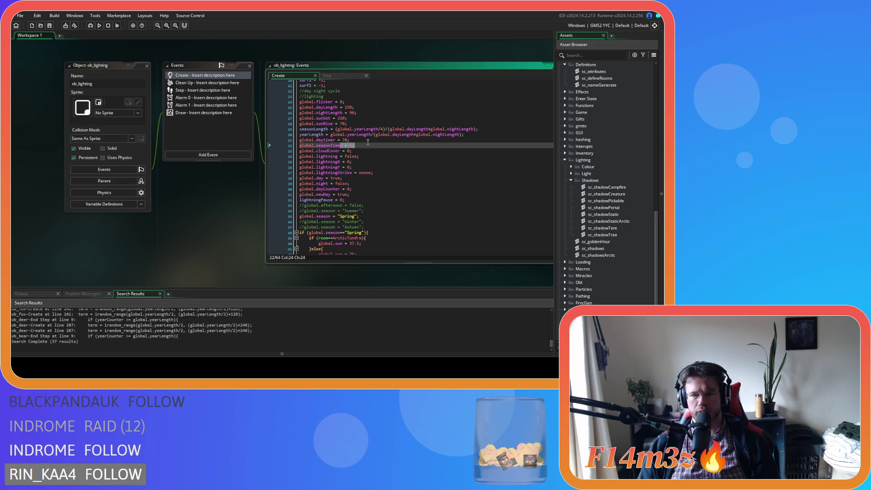
{"action": "left_click", "coordinate": [370, 184]}
- Check ob_lighting's Step event and how seasonLength is defined in Create
{"action": "left_click", "coordinate": [327, 75]}
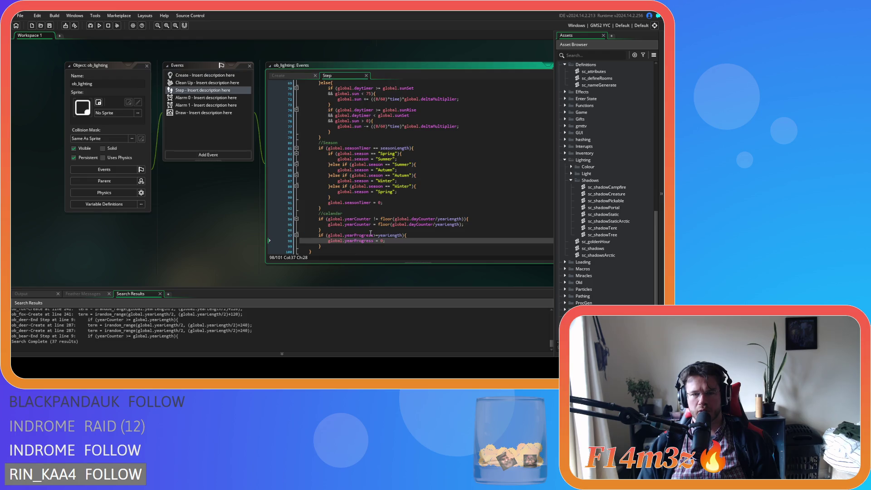
{"action": "scroll", "coordinate": [396, 238], "scroll_direction": "down", "scroll_amount": 10}
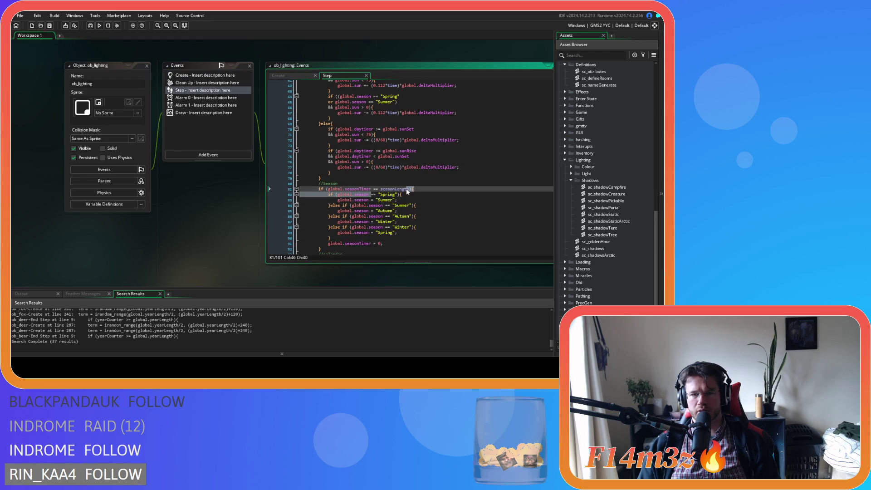
{"action": "left_click", "coordinate": [278, 75]}
{"action": "left_click", "coordinate": [310, 130]}
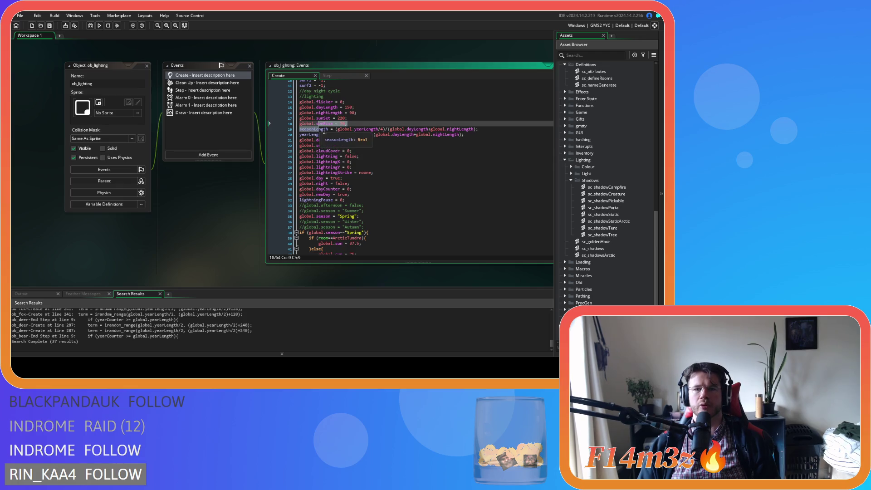
{"action": "scroll", "coordinate": [338, 146], "scroll_direction": "up", "scroll_amount": 3}
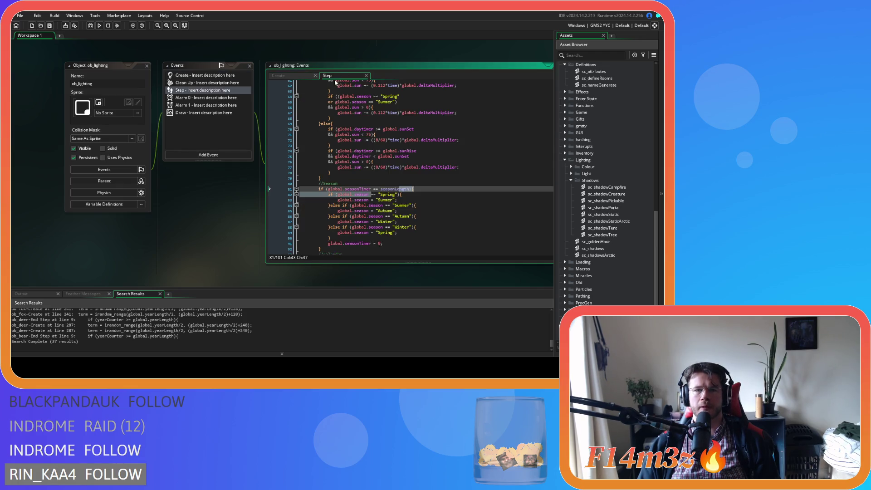
{"action": "scroll", "coordinate": [378, 205], "scroll_direction": "up", "scroll_amount": 8}
{"action": "scroll", "coordinate": [387, 202], "scroll_direction": "down", "scroll_amount": 2}
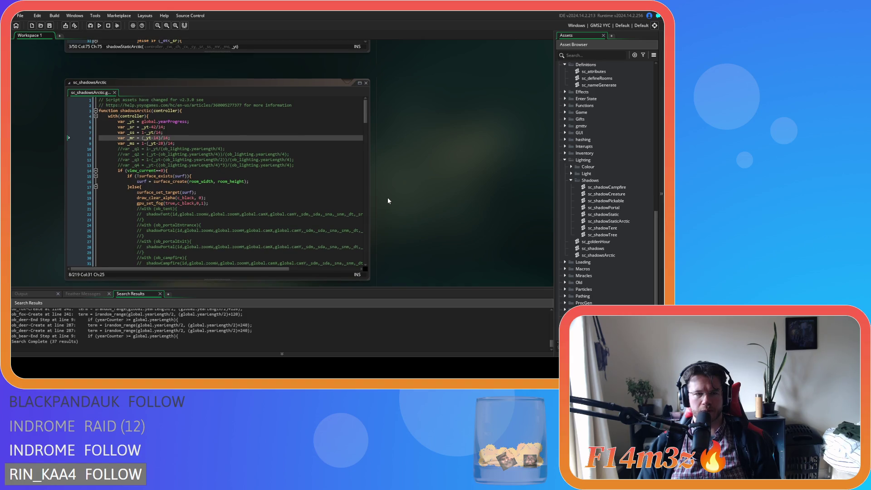
{"action": "scroll", "coordinate": [388, 201], "scroll_direction": "up", "scroll_amount": 2}
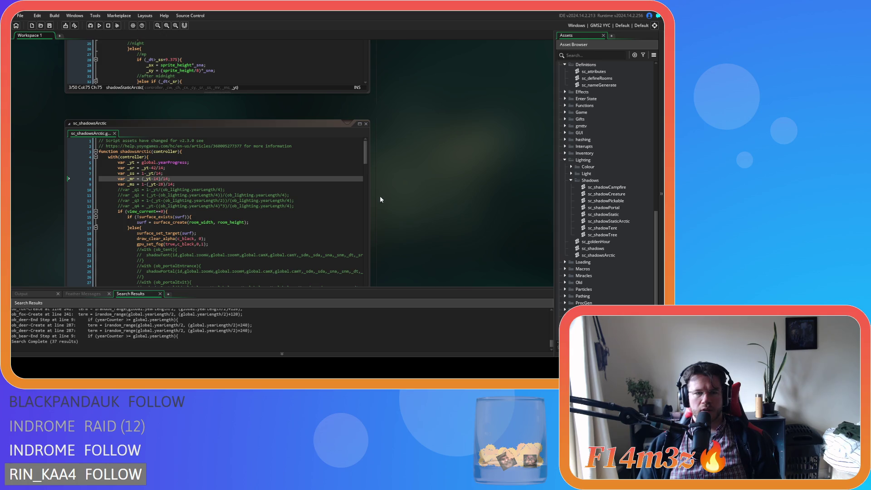
- Highlight _sr in line 14's day condition and select the morning comment word
{"action": "scroll", "coordinate": [381, 199], "scroll_direction": "up", "scroll_amount": 8}
{"action": "left_click", "coordinate": [154, 164]}
{"action": "left_click", "coordinate": [159, 158]}
{"action": "left_click", "coordinate": [149, 147]}
{"action": "double_click", "coordinate": [153, 147]}
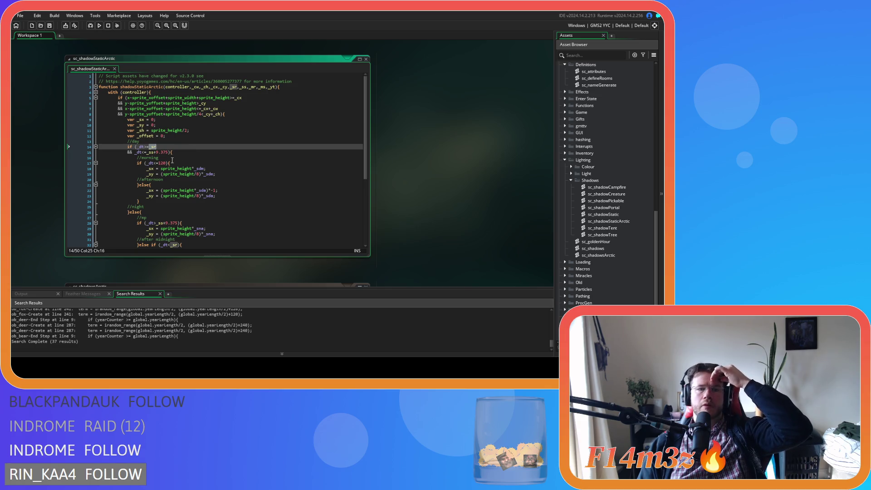
{"action": "double_click", "coordinate": [153, 158]}
- Relabel the branch comments sun rise, sun set, moon rise and moon set, and save
{"action": "type", "text": "sunrisee"}
{"action": "double_click", "coordinate": [147, 180]}
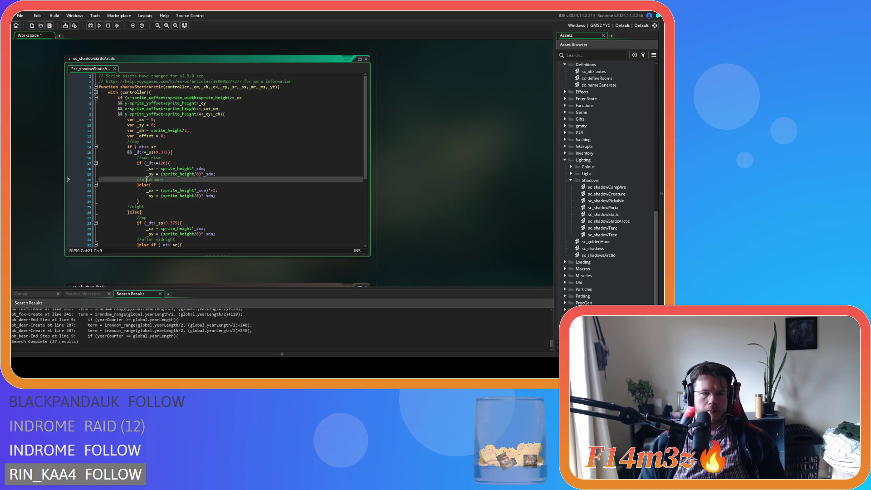
{"action": "type", "text": "sun set"}
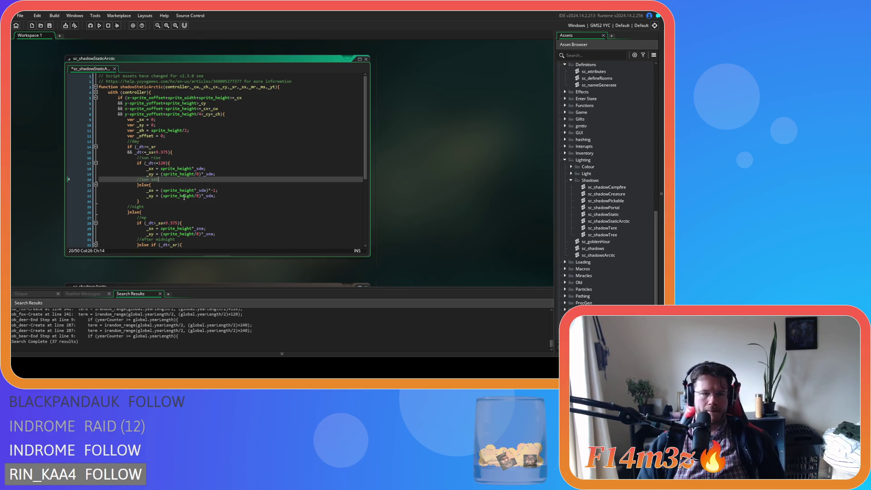
{"action": "scroll", "coordinate": [158, 179], "scroll_direction": "down", "scroll_amount": 3}
{"action": "type", "text": "on rise"}
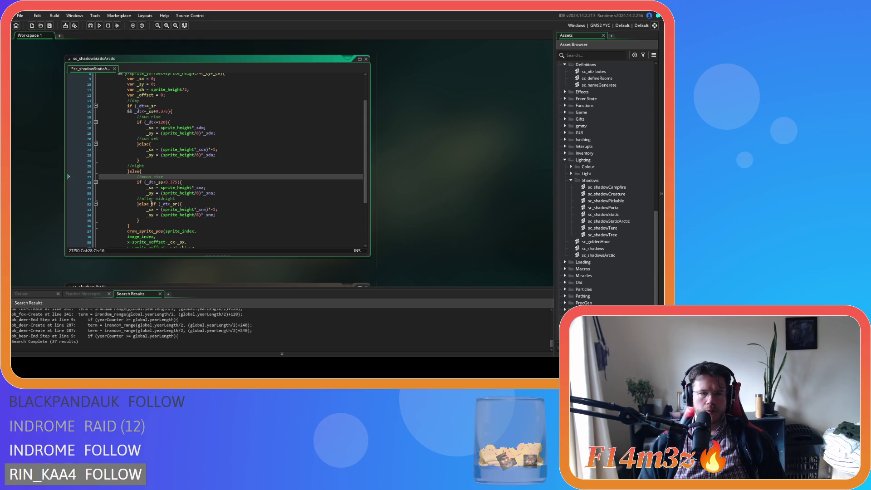
{"action": "left_click_drag", "start_coordinate": [142, 199], "coordinate": [179, 200]}
{"action": "type", "text": "moon set"}
{"action": "key", "text": "ctrl+s"}
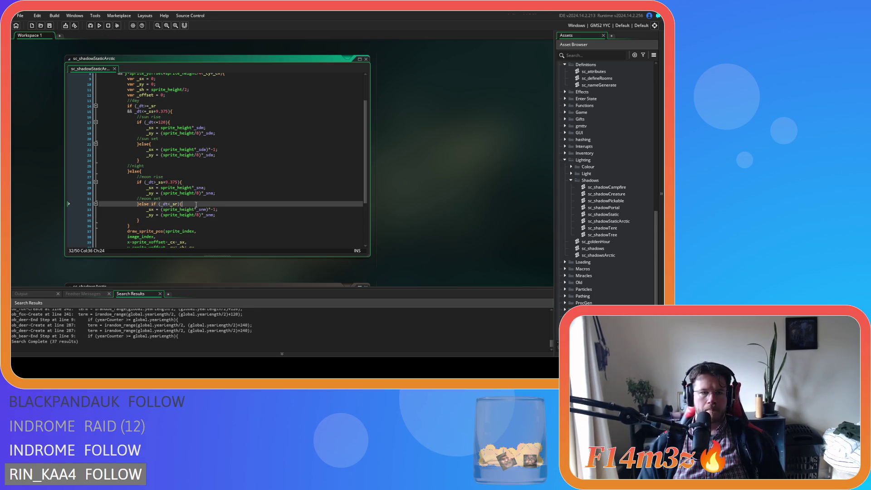
- Place the caret inside the day condition on line 14
{"action": "left_click", "coordinate": [229, 165]}
{"action": "scroll", "coordinate": [229, 167], "scroll_direction": "up", "scroll_amount": 2}
{"action": "left_click", "coordinate": [205, 138]}
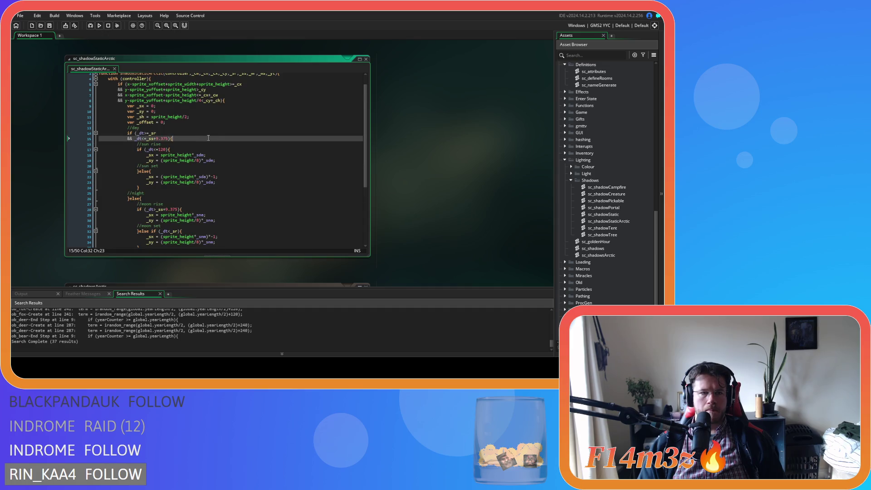
{"action": "left_click", "coordinate": [210, 135]}
{"action": "scroll", "coordinate": [201, 155], "scroll_direction": "up", "scroll_amount": 1}
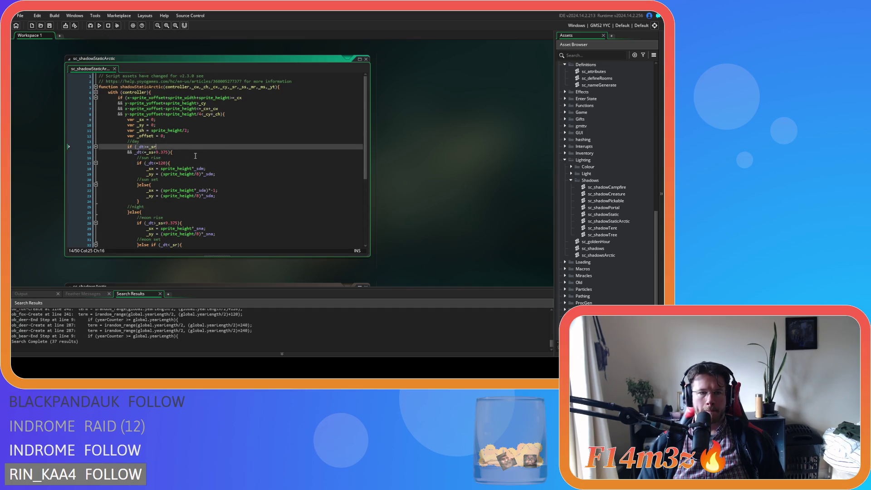
{"action": "key", "text": "Left"}
{"action": "key", "text": "Left"}
{"action": "key", "text": "Left"}
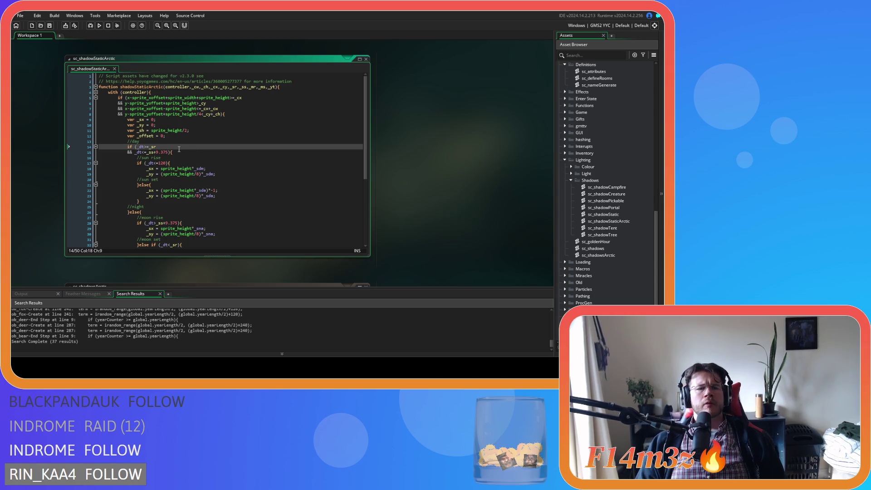
- Add 'var _sl = ob_lighting.seasonLength;' on a new line after the _ms line
{"action": "scroll", "coordinate": [404, 138], "scroll_direction": "up", "scroll_amount": 3}
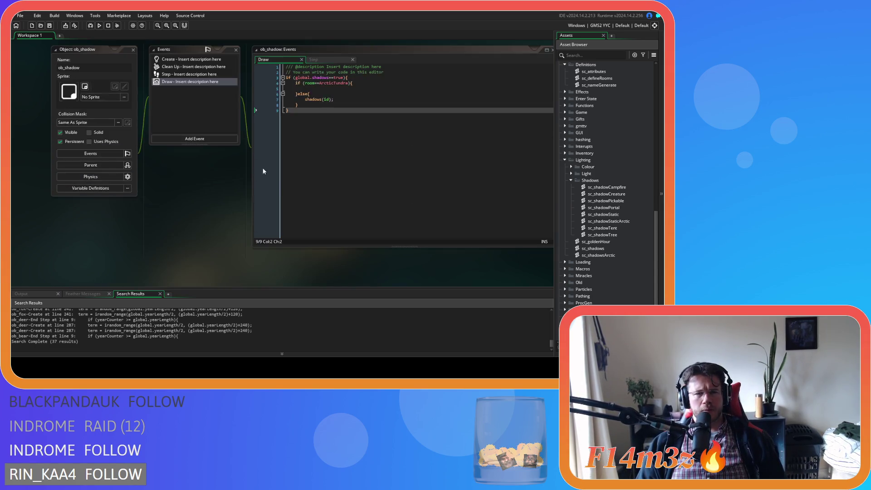
{"action": "scroll", "coordinate": [363, 150], "scroll_direction": "down", "scroll_amount": 5}
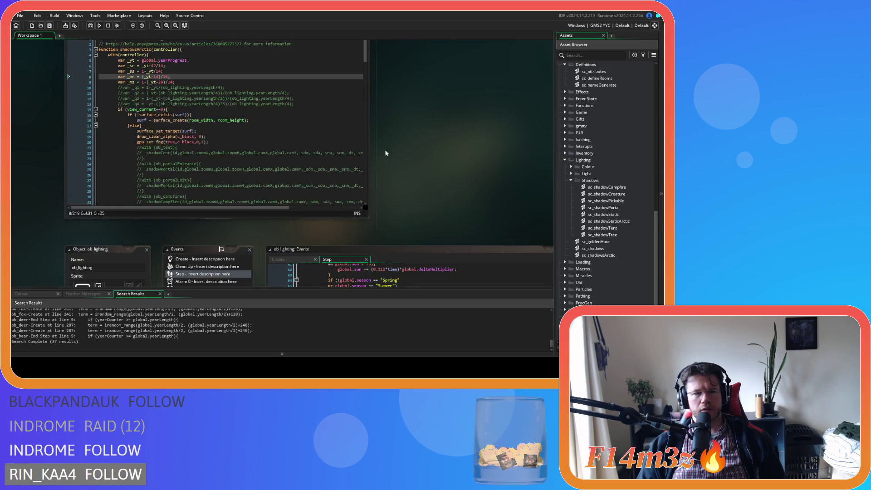
{"action": "left_click", "coordinate": [183, 124]}
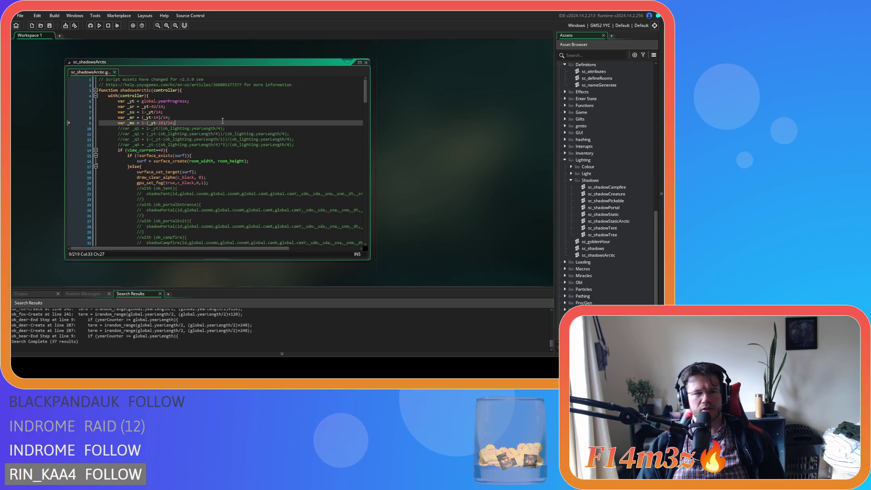
{"action": "key", "text": "Return"}
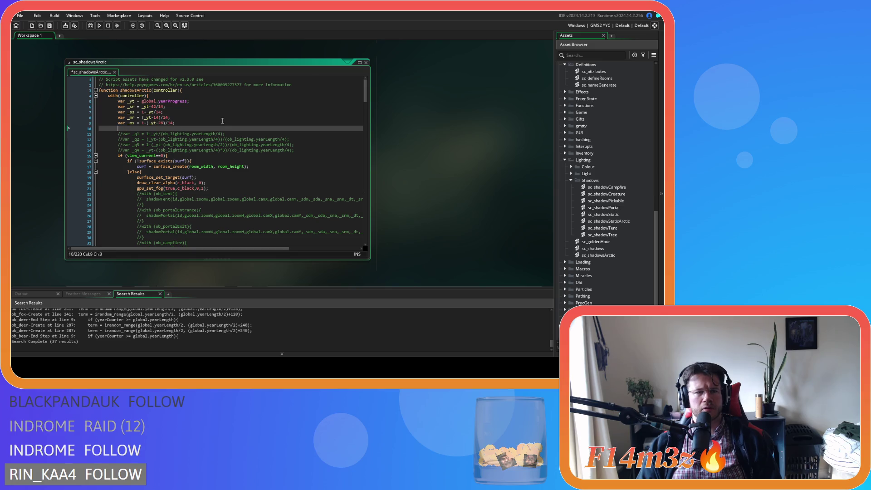
{"action": "type", "text": "var _sl = "}
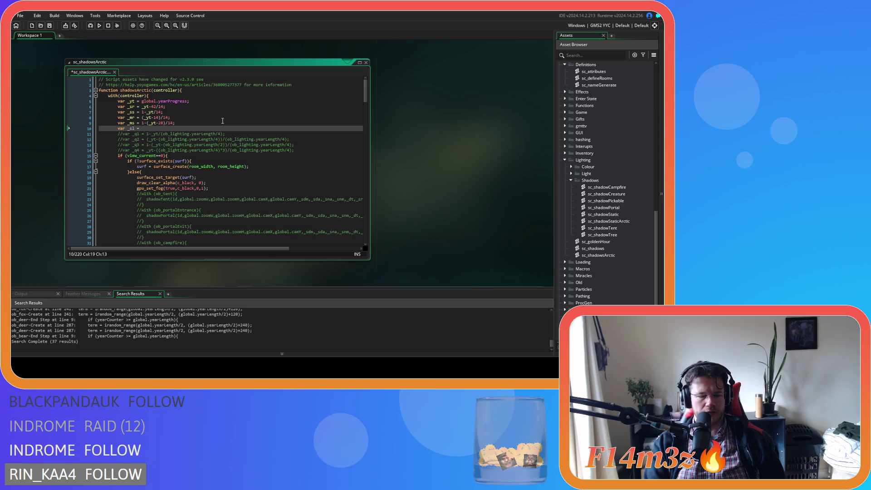
{"action": "type", "text": "ob_ligh"}
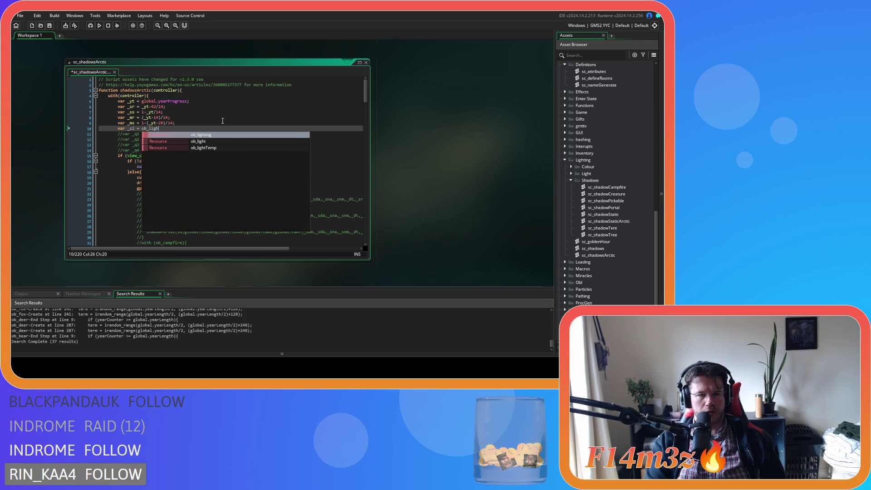
{"action": "type", "text": "ting.seasonL"}
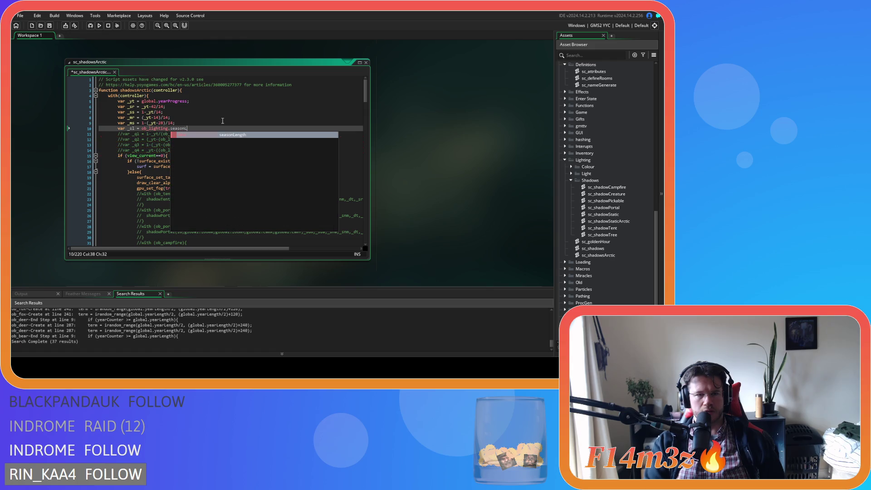
{"action": "key", "text": "Return"}
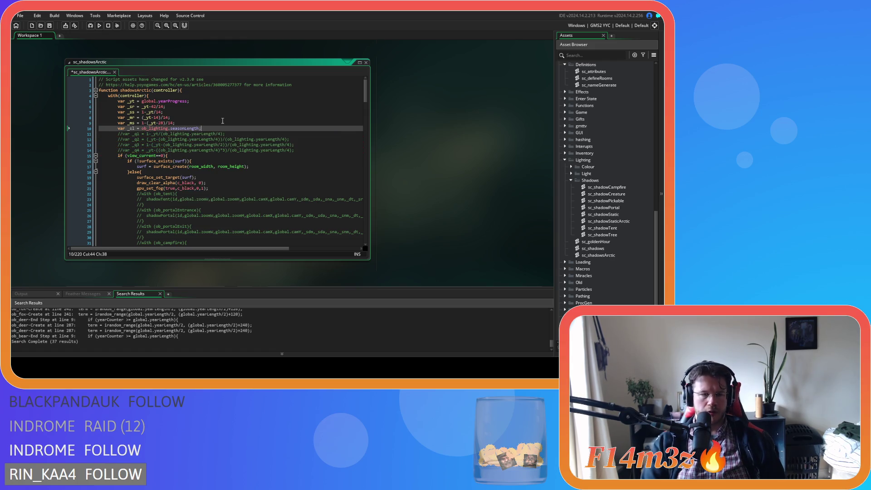
{"action": "type", "text": ";"}
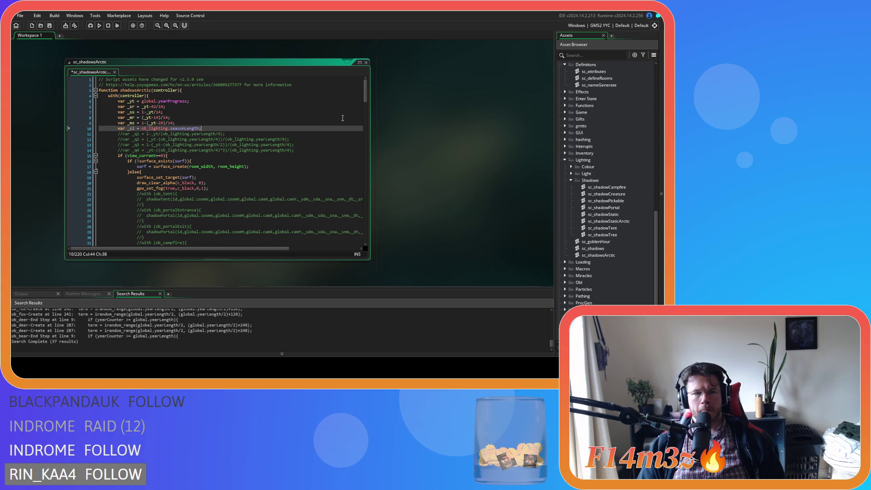
{"action": "scroll", "coordinate": [410, 142], "scroll_direction": "up", "scroll_amount": 5}
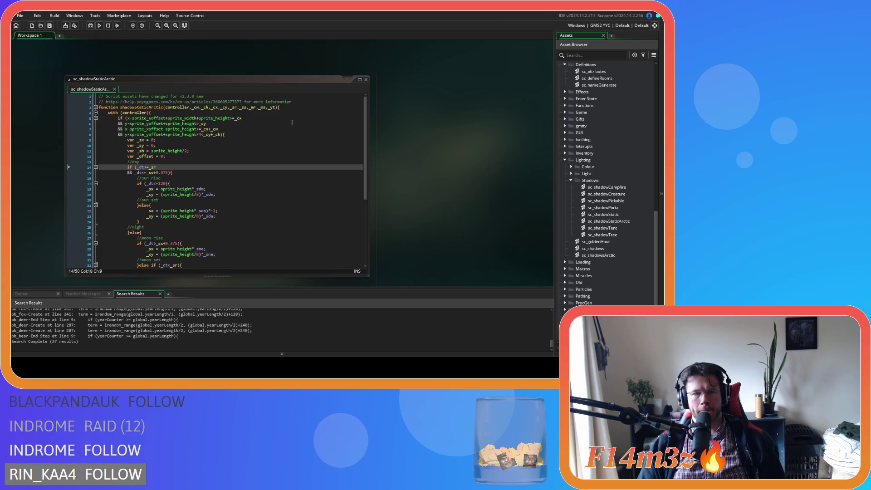
- Append ,_sl to the shadowStaticArctic function's parameter list
{"action": "left_click", "coordinate": [278, 108]}
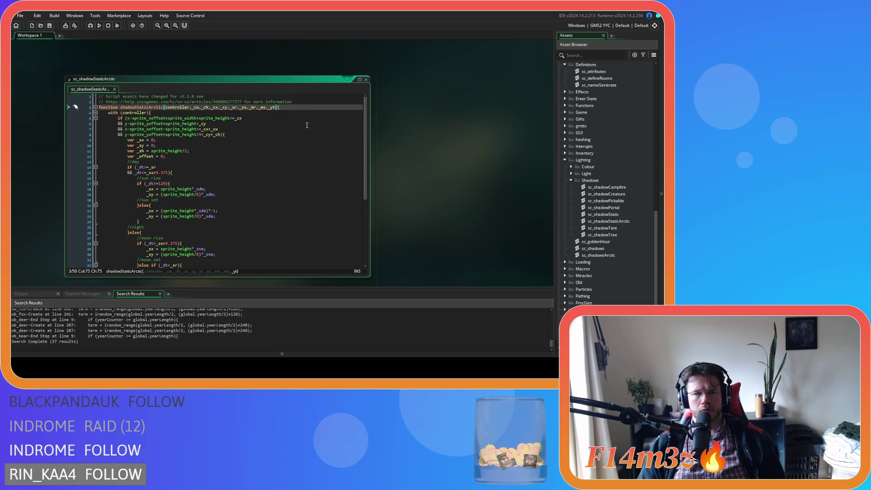
{"action": "type", "text": ",_sl"}
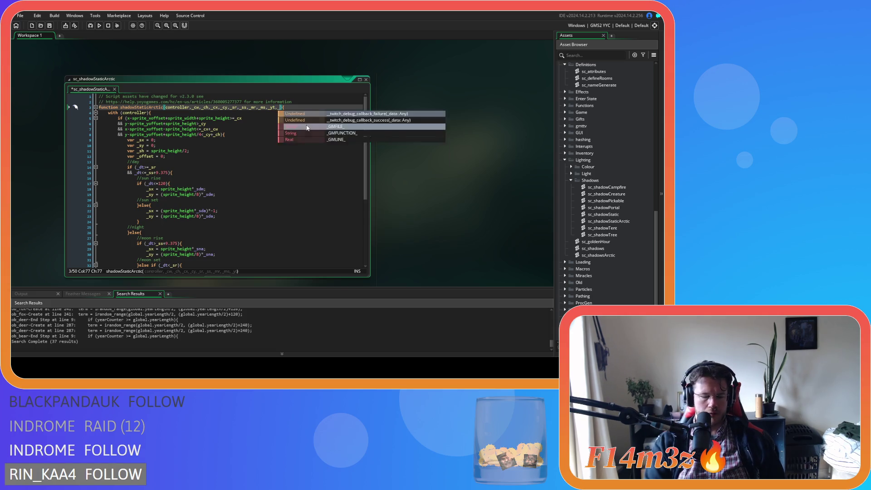
{"action": "left_click", "coordinate": [255, 140]}
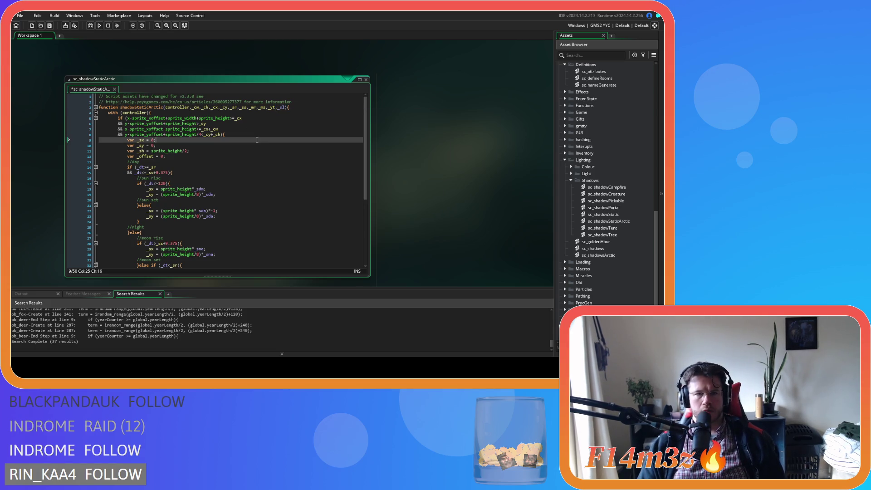
{"action": "scroll", "coordinate": [165, 148], "scroll_direction": "down", "scroll_amount": 2}
{"action": "scroll", "coordinate": [165, 149], "scroll_direction": "up", "scroll_amount": 2}
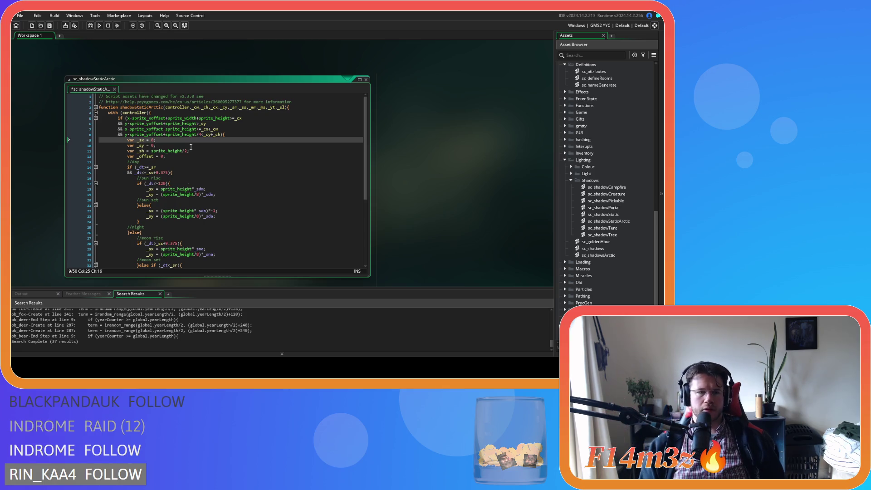
- Change _dt to _yt in the line 14 day condition so it reads if (_yt>=_sr
{"action": "left_click", "coordinate": [152, 178]}
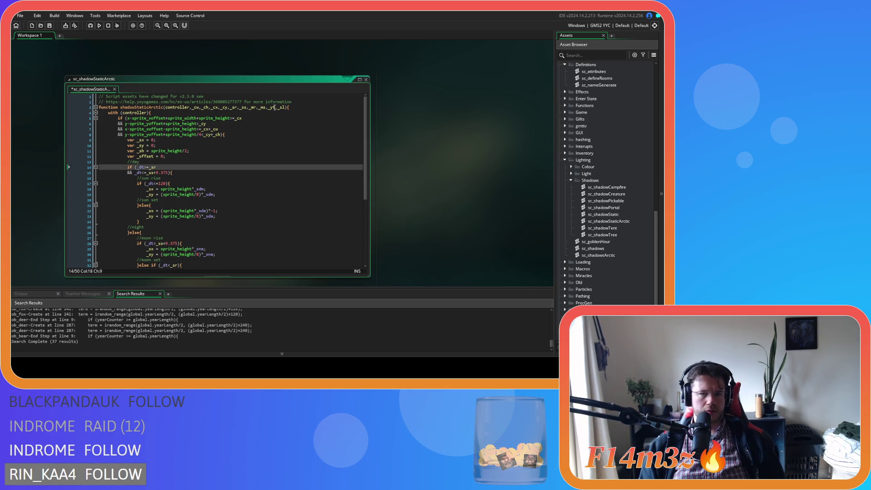
{"action": "left_click", "coordinate": [274, 107]}
{"action": "double_click", "coordinate": [142, 167]}
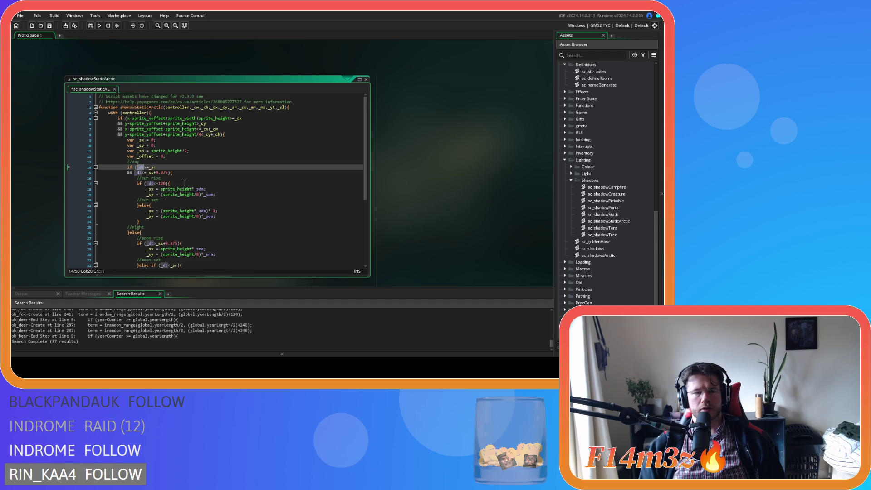
{"action": "type", "text": "_yt"}
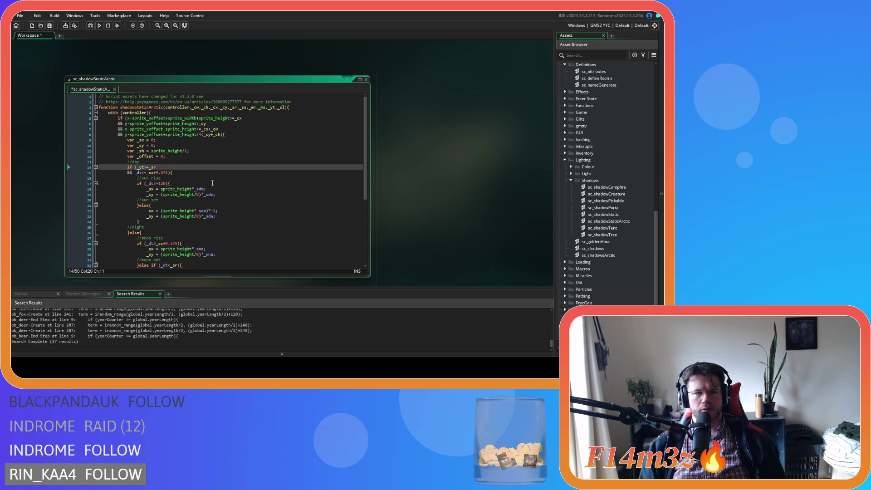
{"action": "scroll", "coordinate": [414, 179], "scroll_direction": "up", "scroll_amount": 10}
{"action": "scroll", "coordinate": [219, 136], "scroll_direction": "down", "scroll_amount": 10}
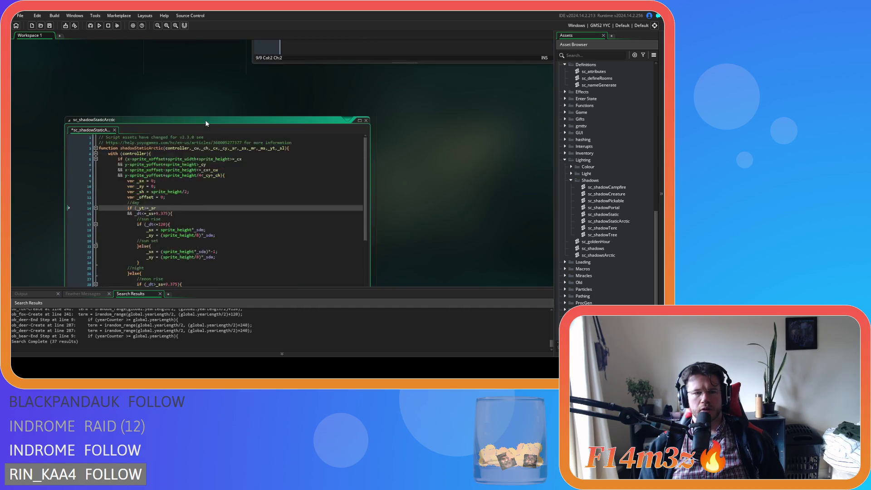
- Move the var _sl = ob_lighting.seasonLength declaration to directly below the _yt line
{"action": "left_click_drag", "start_coordinate": [209, 150], "coordinate": [117, 149]}
{"action": "key", "text": "BackSpace"}
{"action": "key", "text": "BackSpace"}
{"action": "left_click", "coordinate": [195, 116]}
{"action": "key", "text": "Return"}
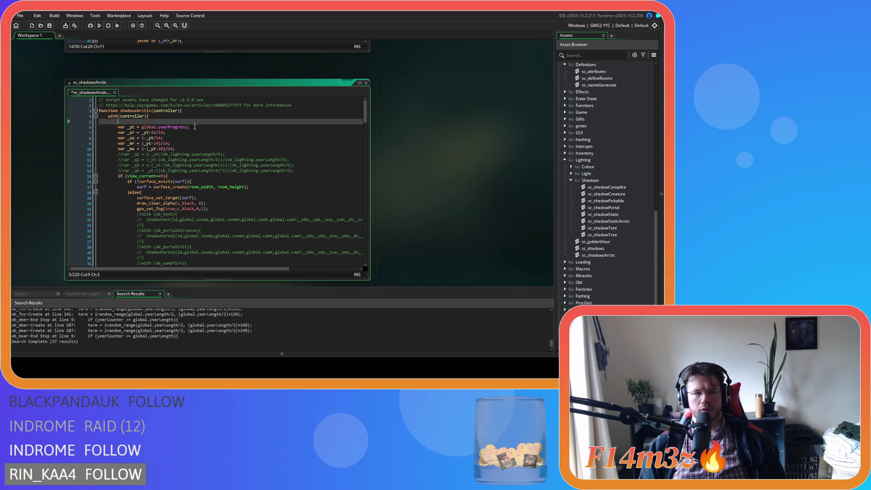
{"action": "key", "text": "BackSpace"}
{"action": "key", "text": "BackSpace"}
{"action": "key", "text": "BackSpace"}
{"action": "left_click", "coordinate": [197, 121]}
{"action": "key", "text": "Return"}
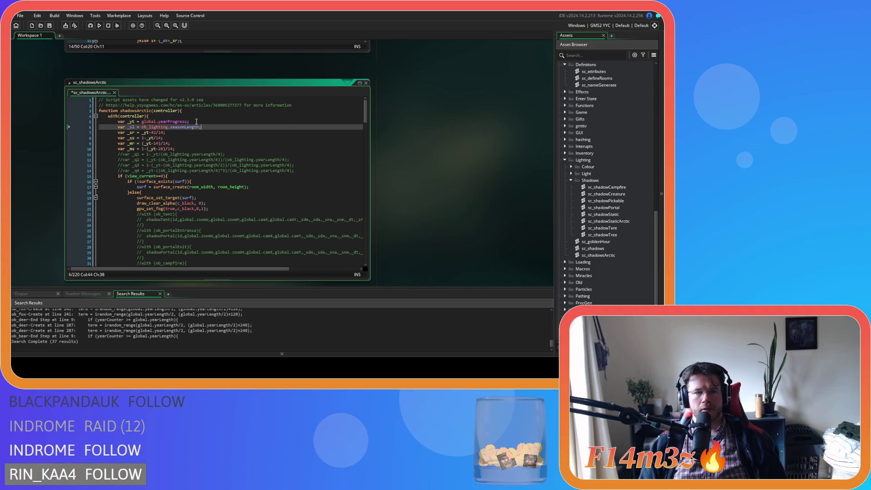
{"action": "key", "text": "ctrl+v"}
- Check the _sr and _ss formulas, save sc_shadowsArctic, and return to sc_shadowStaticArctic
{"action": "left_click", "coordinate": [157, 133]}
{"action": "double_click", "coordinate": [155, 133]}
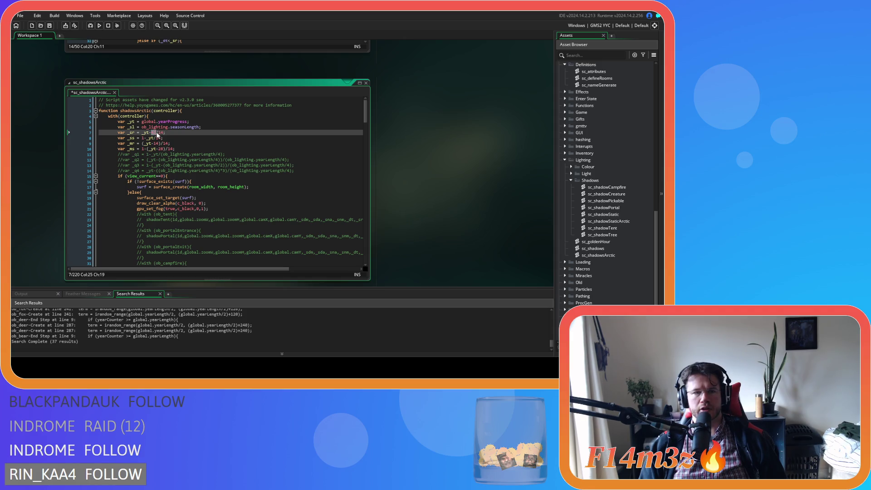
{"action": "left_click", "coordinate": [156, 138]}
{"action": "left_click", "coordinate": [161, 159]}
{"action": "key", "text": "ctrl+s"}
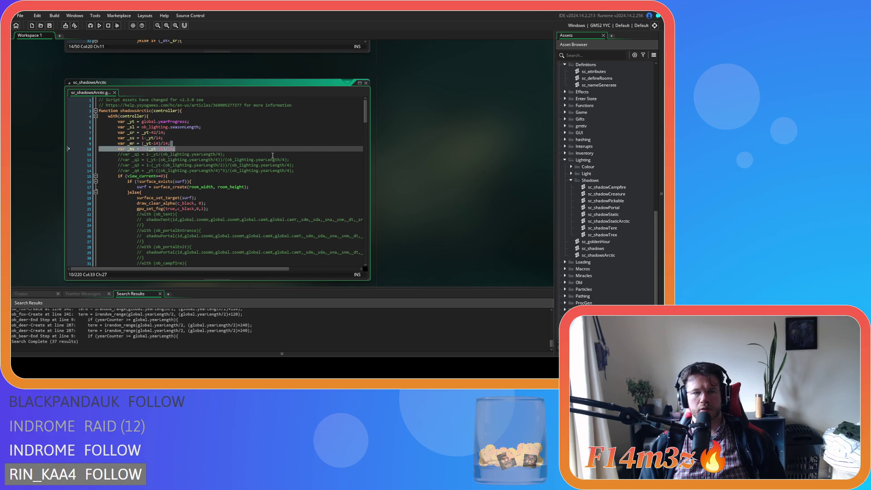
{"action": "left_click_drag", "start_coordinate": [161, 160], "coordinate": [295, 171]}
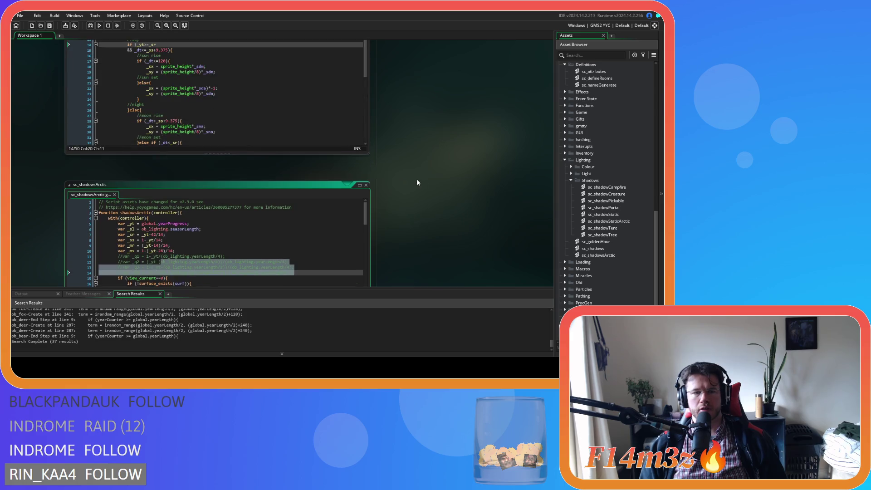
{"action": "scroll", "coordinate": [414, 179], "scroll_direction": "up", "scroll_amount": 2}
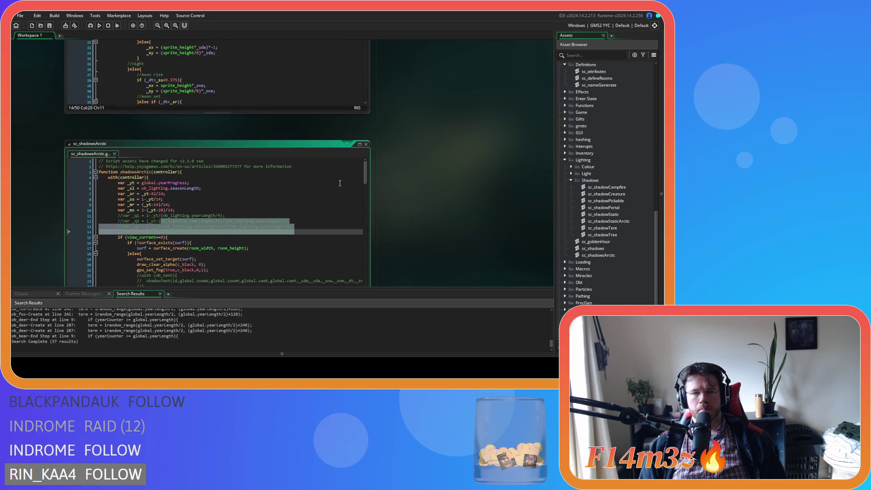
{"action": "scroll", "coordinate": [428, 180], "scroll_direction": "up", "scroll_amount": 4}
{"action": "scroll", "coordinate": [428, 180], "scroll_direction": "up", "scroll_amount": 1}
{"action": "left_click", "coordinate": [263, 153]}
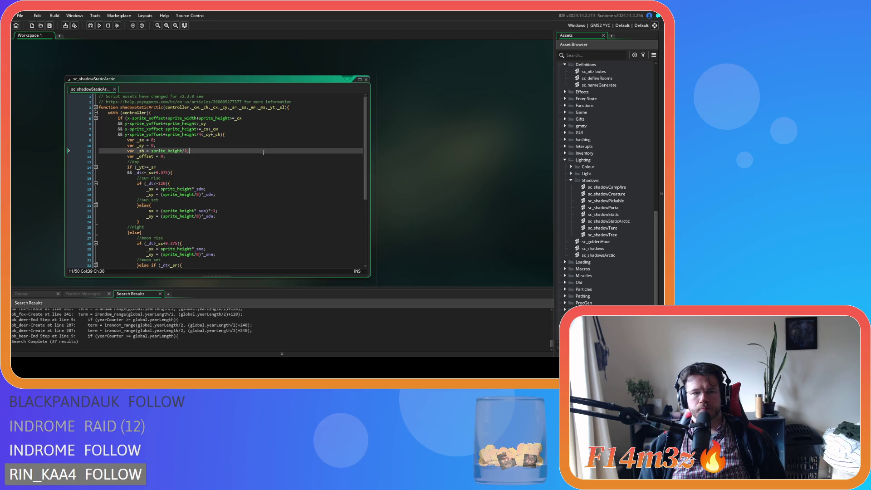
- Try replacing _sr with _sl* in the day condition, then revert it to _sr
{"action": "scroll", "coordinate": [426, 160], "scroll_direction": "down", "scroll_amount": 2}
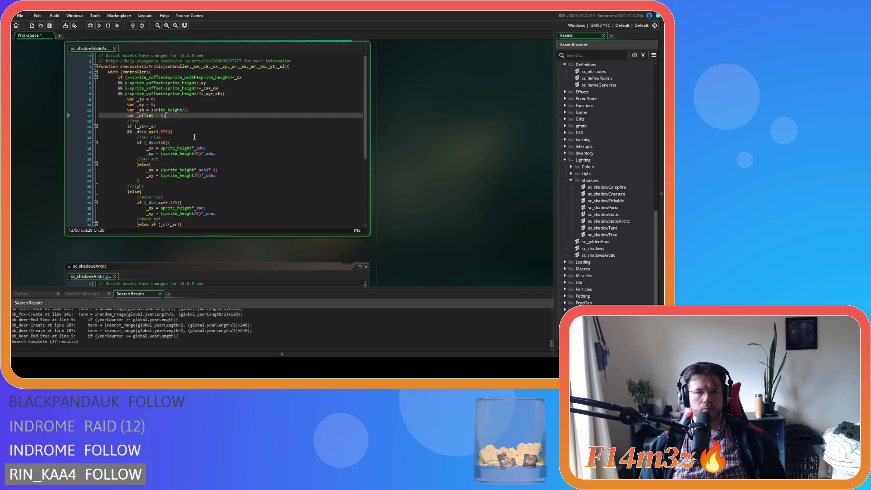
{"action": "key", "text": "Down"}
{"action": "key", "text": "Down"}
{"action": "key", "text": "Down"}
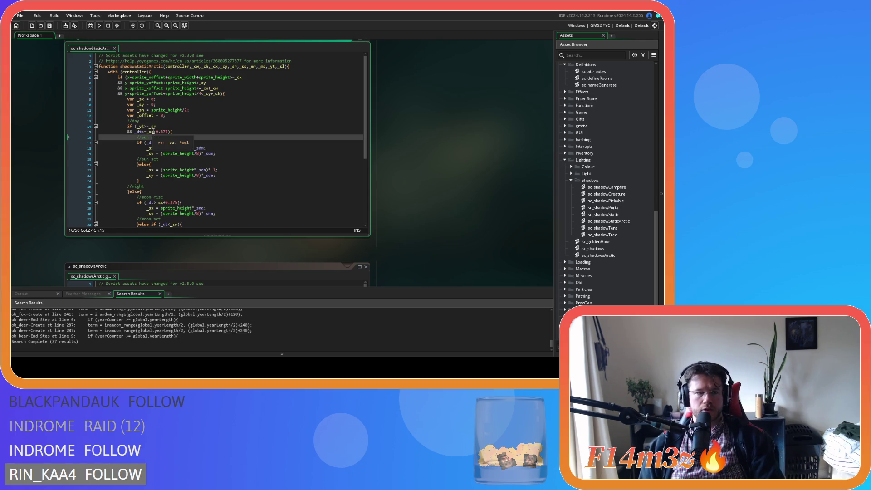
{"action": "left_click", "coordinate": [136, 127]}
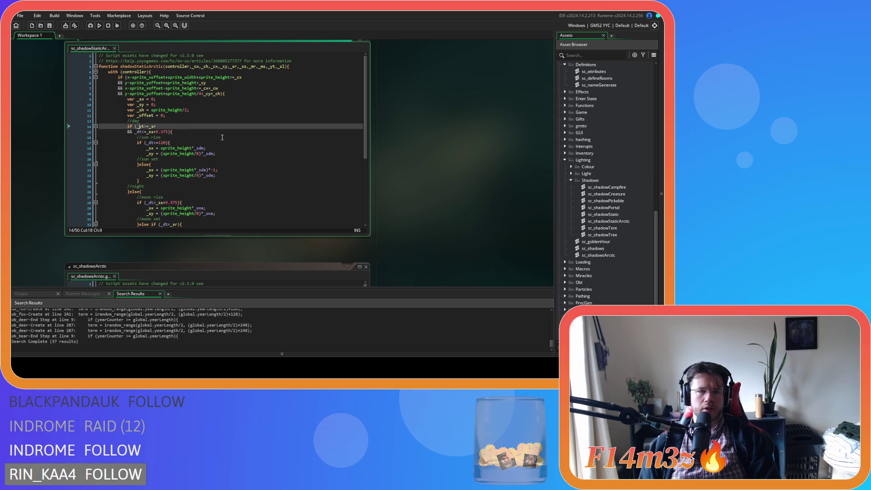
{"action": "key", "text": "Delete"}
{"action": "key", "text": "Delete"}
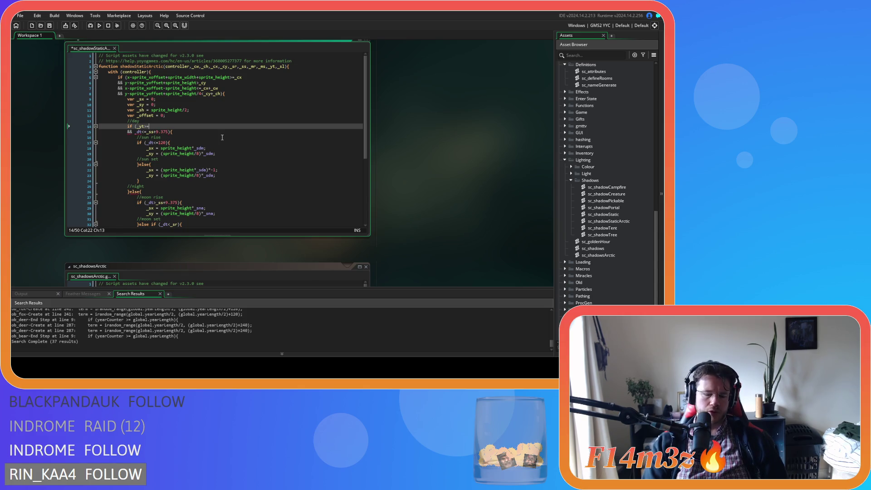
{"action": "type", "text": "_sl"}
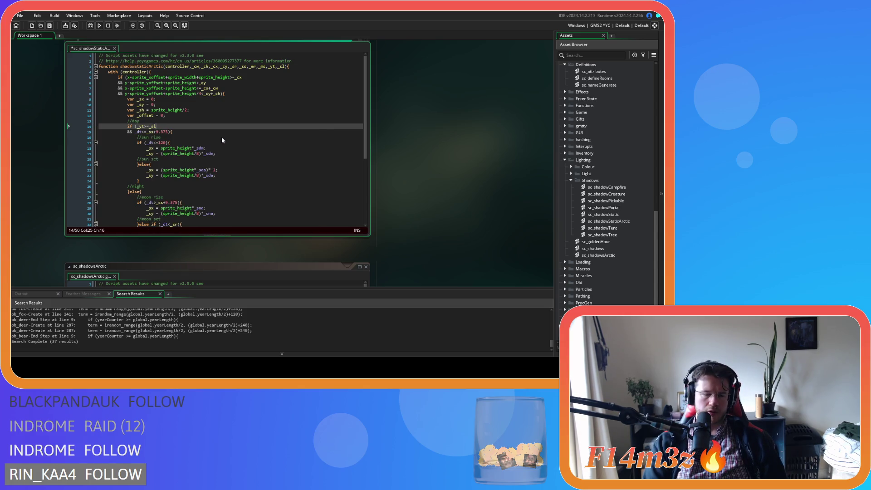
{"action": "type", "text": "*"}
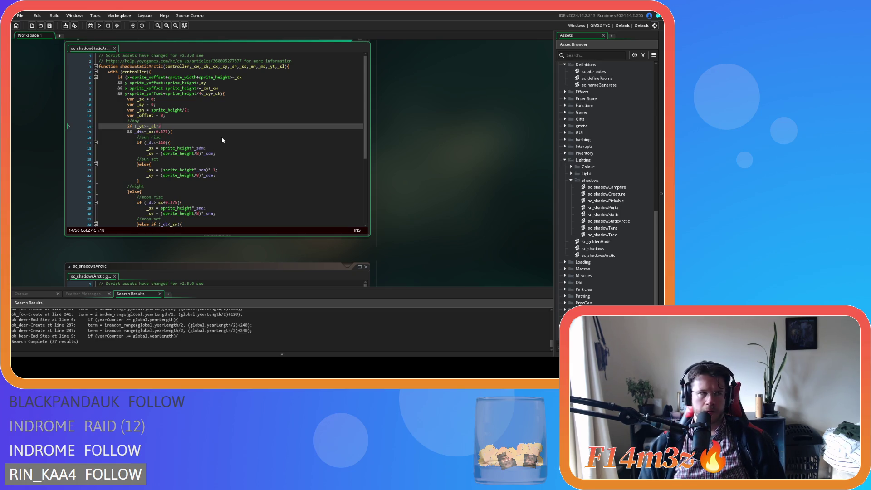
{"action": "left_click", "coordinate": [191, 139]}
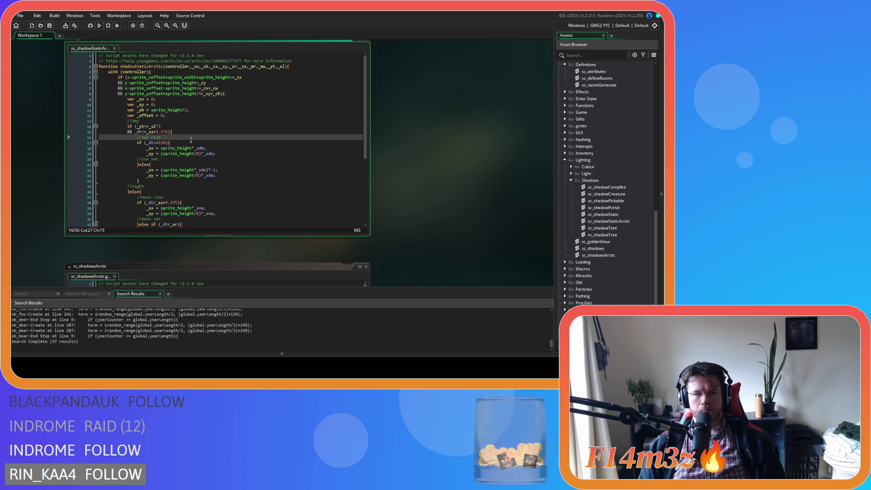
{"action": "key", "text": "ctrl+z"}
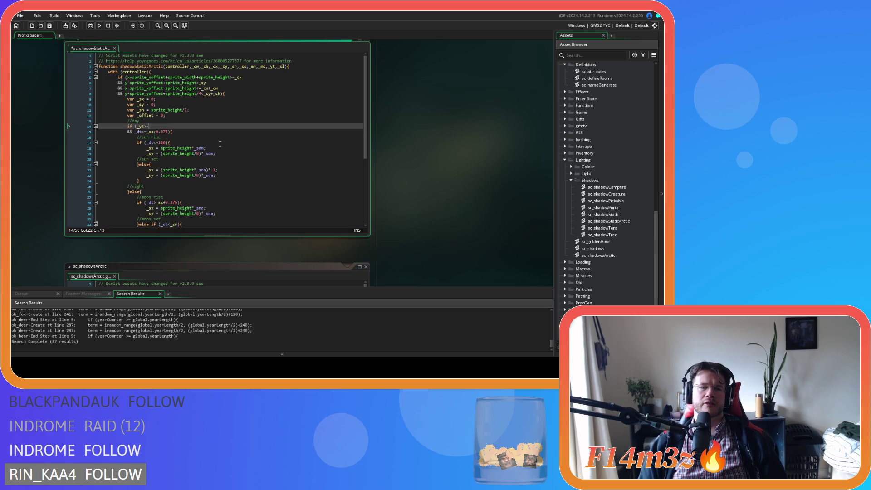
{"action": "type", "text": "_sr"}
- Rewrite the sunrise check on line 17 as if (_yt>120){
{"action": "left_click_drag", "start_coordinate": [137, 143], "coordinate": [170, 142]}
{"action": "double_click", "coordinate": [150, 143]}
{"action": "type", "text": "_yt"}
{"action": "double_click", "coordinate": [164, 142]}
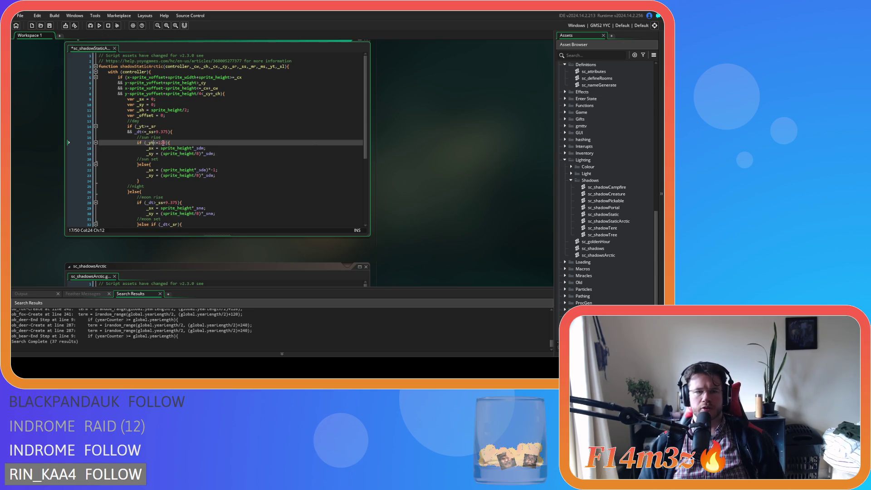
{"action": "double_click", "coordinate": [156, 143]}
{"action": "type", "text": ">"}
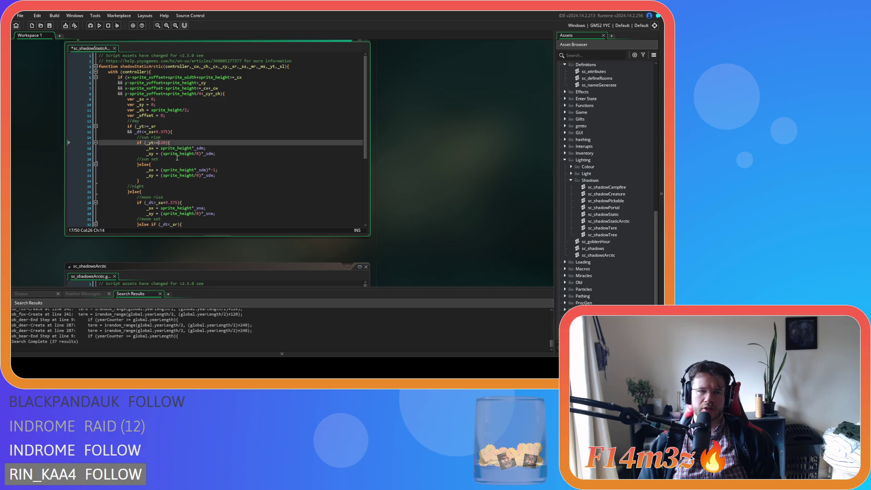
- Delete the second day condition line so the day check is just if (_yt>=_sr){
{"action": "left_click_drag", "start_coordinate": [150, 164], "coordinate": [216, 175]}
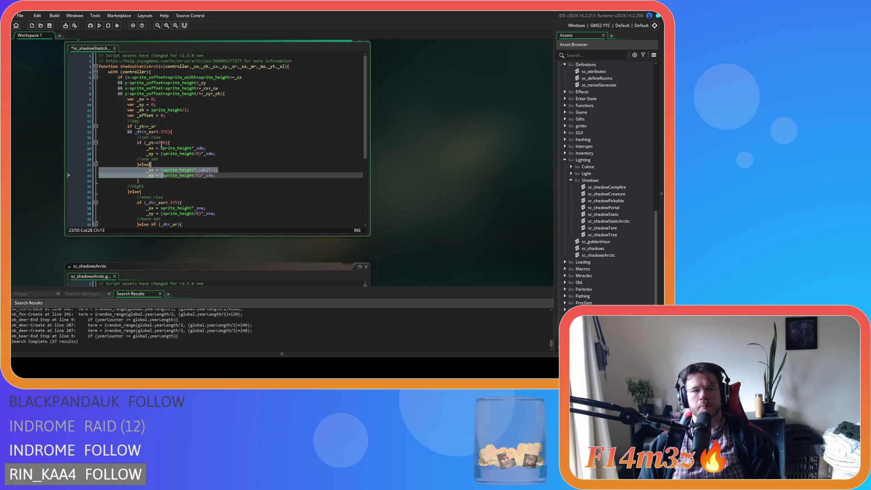
{"action": "left_click", "coordinate": [160, 132]}
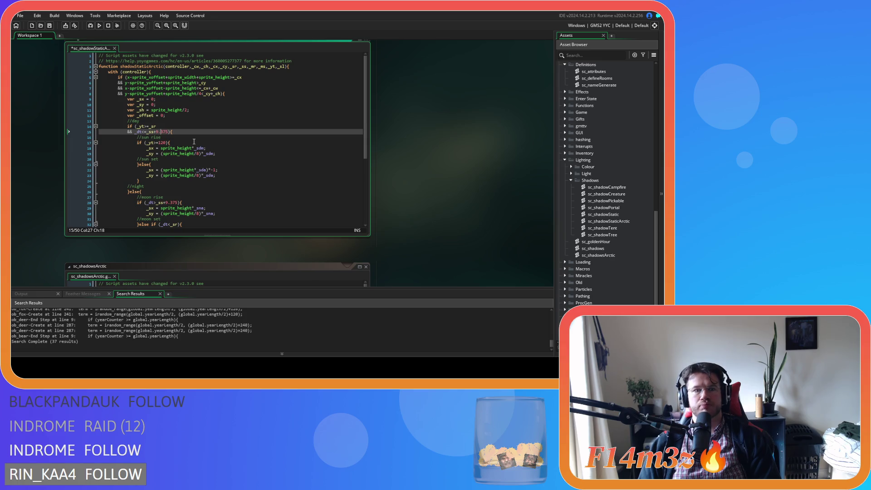
{"action": "left_click", "coordinate": [163, 127]}
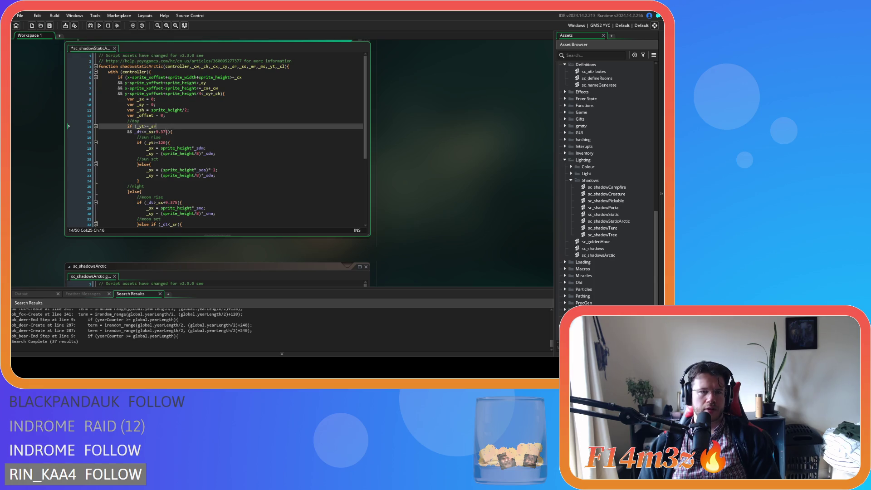
{"action": "left_click_drag", "start_coordinate": [169, 132], "coordinate": [102, 133]}
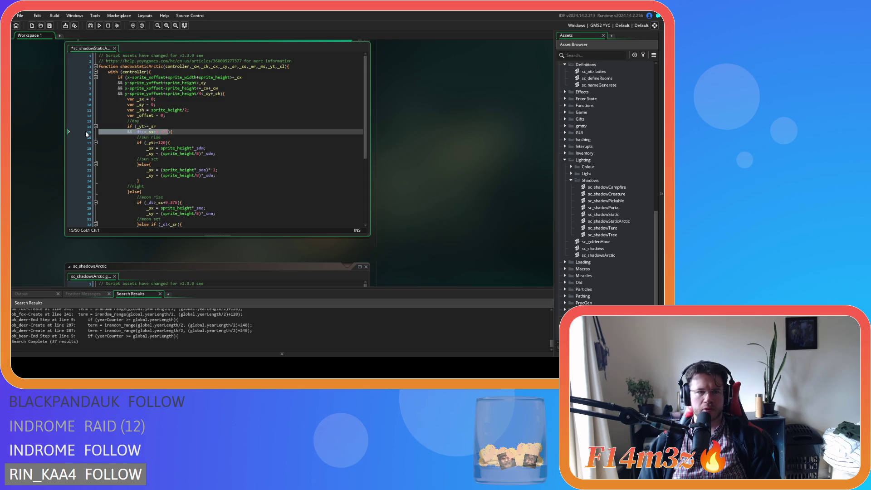
{"action": "key", "text": "BackSpace"}
{"action": "key", "text": "BackSpace"}
- Make the day condition test _yt>=_sl*3 or _yt<_sl, then save
{"action": "key", "text": "BackSpace"}
{"action": "key", "text": "BackSpace"}
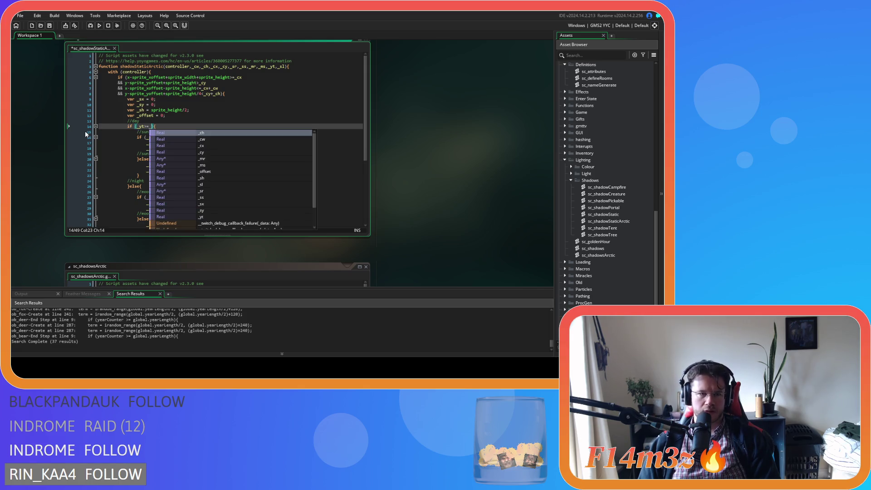
{"action": "key", "text": "BackSpace"}
{"action": "type", "text": "_sl*3"}
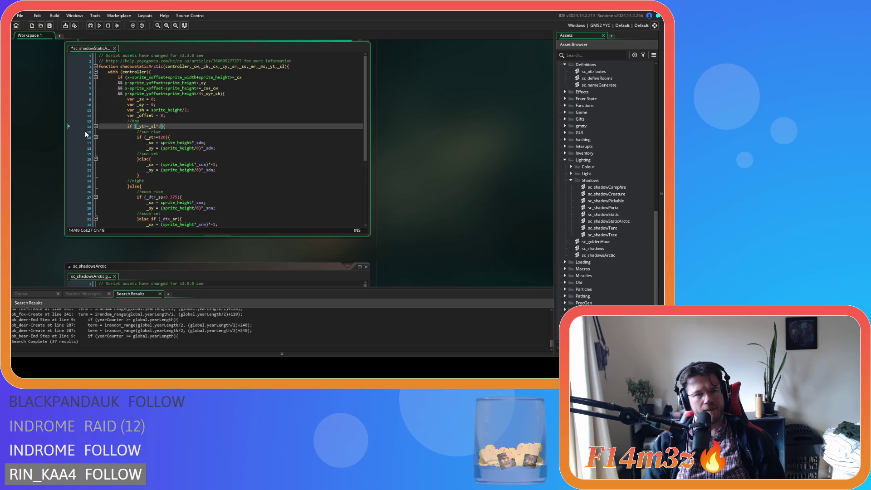
{"action": "key", "text": "Return"}
{"action": "type", "text": "or _"}
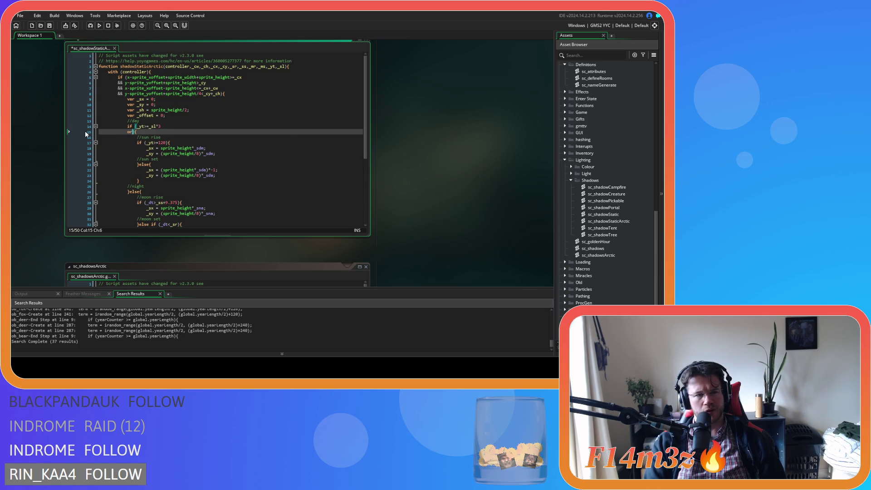
{"action": "type", "text": "yt<="}
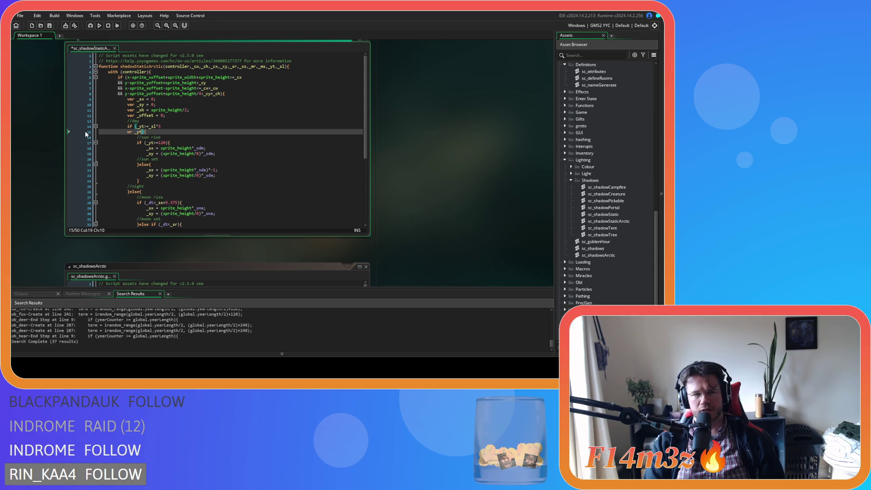
{"action": "type", "text": "<"}
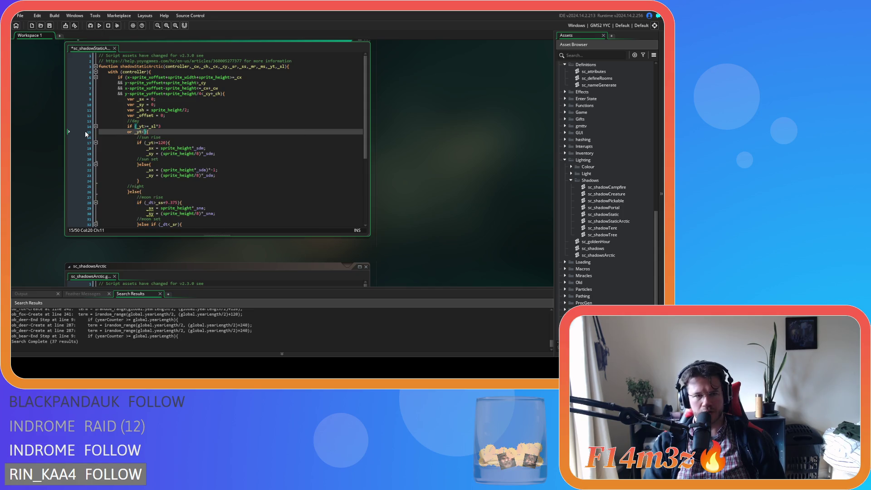
{"action": "type", "text": "sl"}
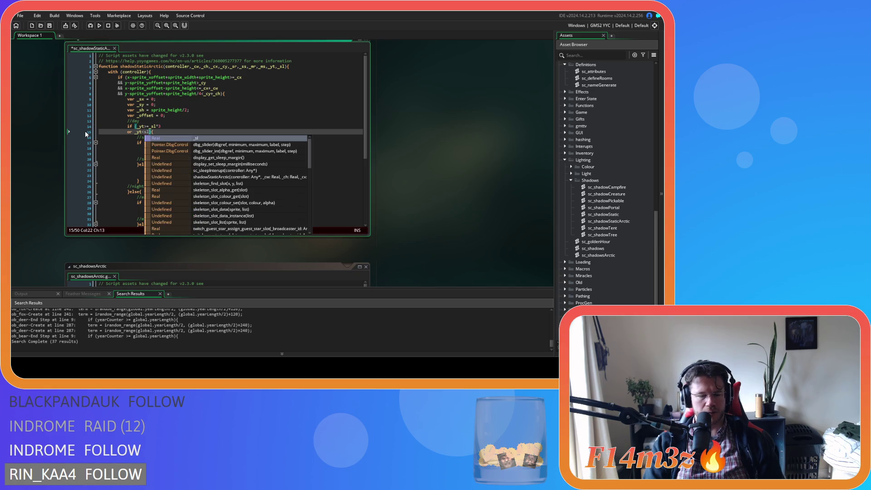
{"action": "type", "text": "*"}
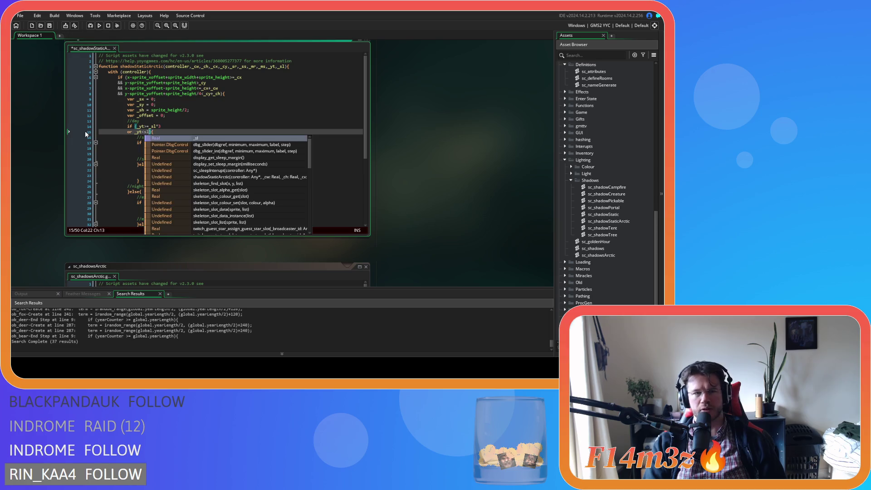
{"action": "left_click", "coordinate": [145, 132]}
{"action": "type", "text": "_"}
{"action": "left_click", "coordinate": [191, 131]}
{"action": "key", "text": "ctrl+s"}
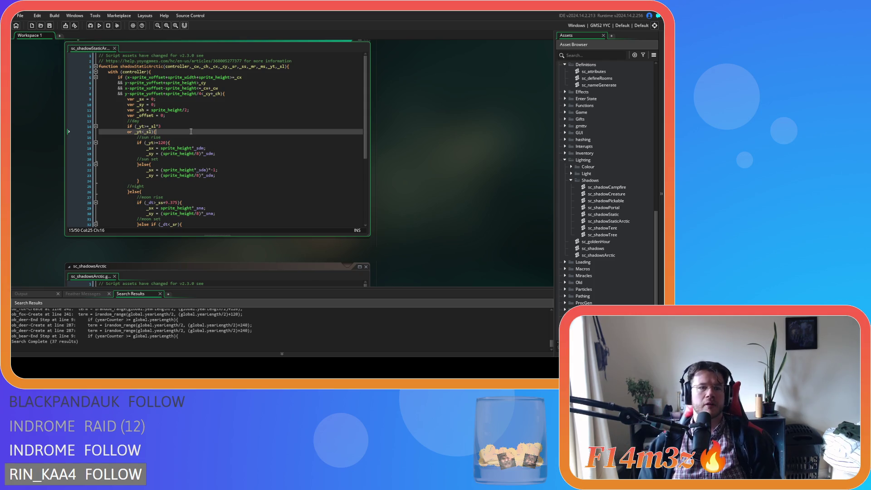
- Replace the sun rise check's fixed threshold with _sl*3 copied from the day condition, and save
{"action": "left_click", "coordinate": [190, 136]}
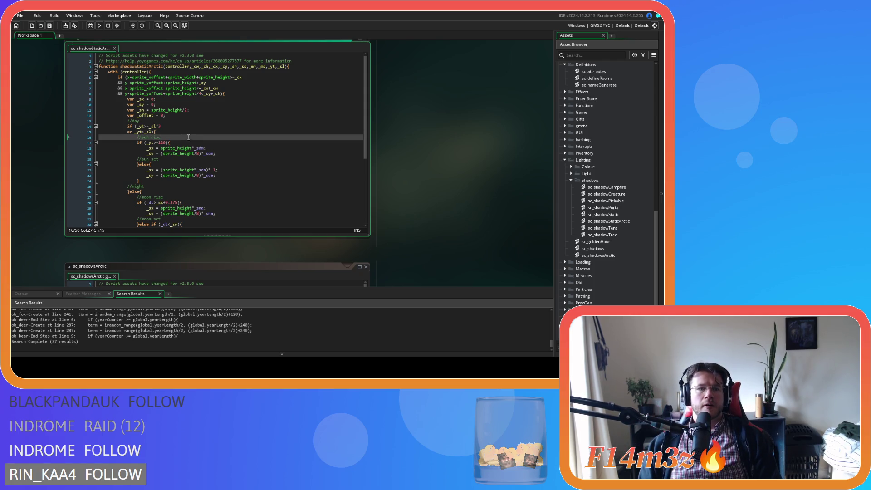
{"action": "key", "text": "Down"}
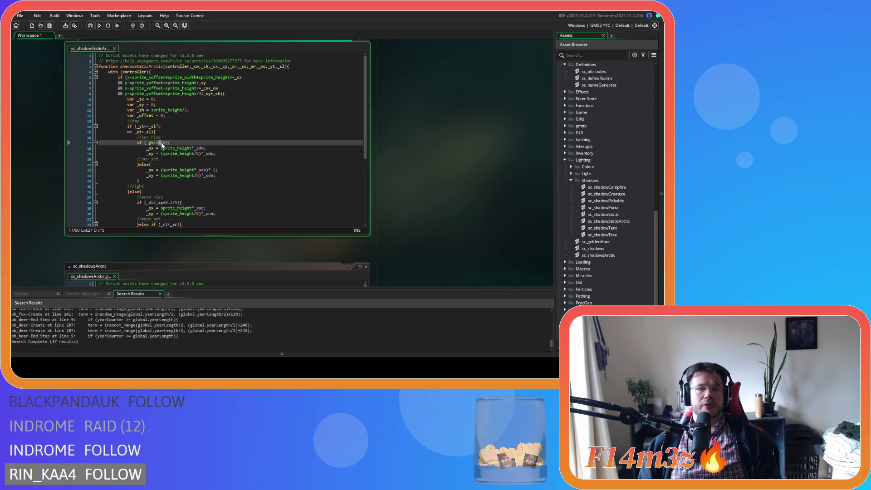
{"action": "double_click", "coordinate": [166, 144]}
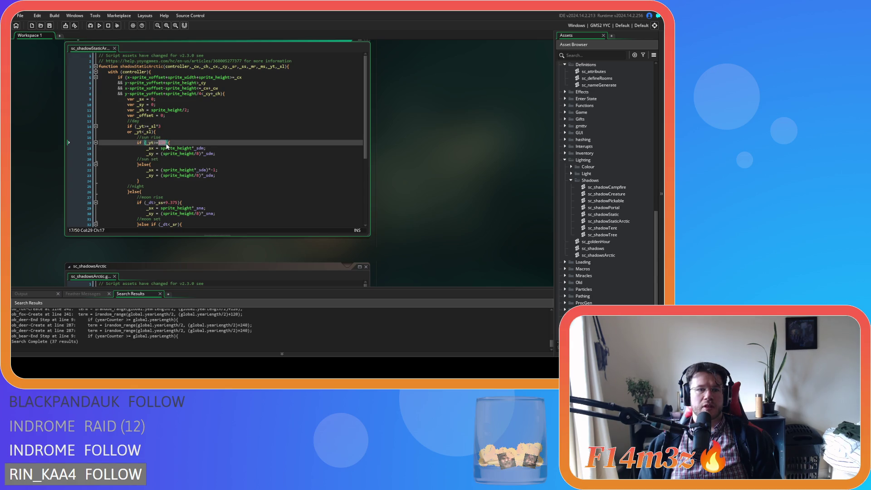
{"action": "type", "text": "120"}
{"action": "key", "text": "Up"}
{"action": "key", "text": "Up"}
{"action": "key", "text": "Up"}
{"action": "key", "text": "shift+Left"}
{"action": "key", "text": "shift+Left"}
{"action": "key", "text": "shift+Left"}
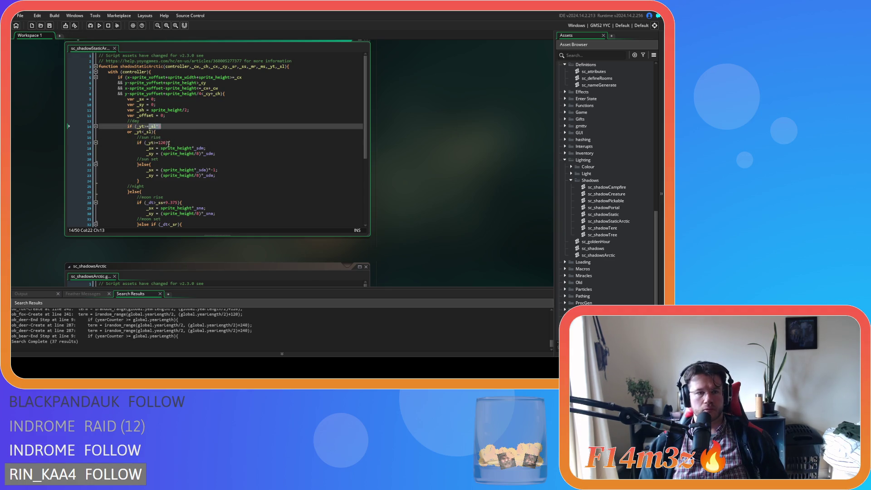
{"action": "key", "text": "ctrl+c"}
{"action": "double_click", "coordinate": [160, 143]}
{"action": "key", "text": "ctrl+v"}
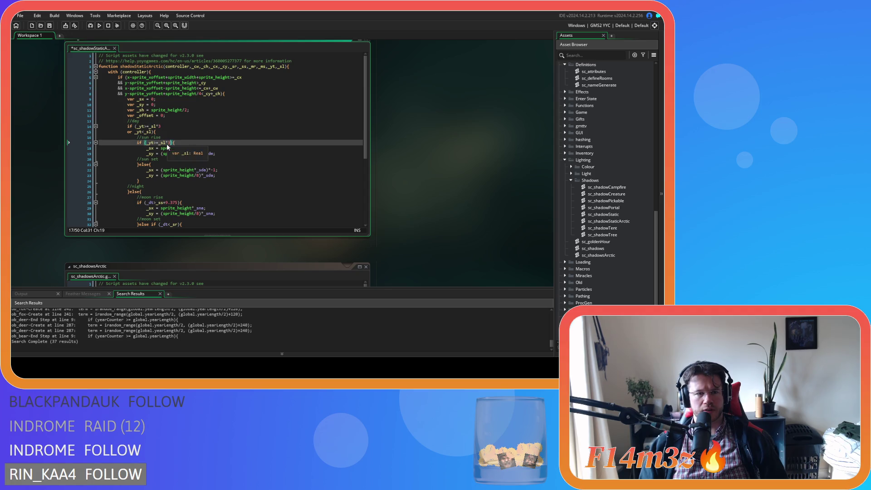
{"action": "key", "text": "ctrl+s"}
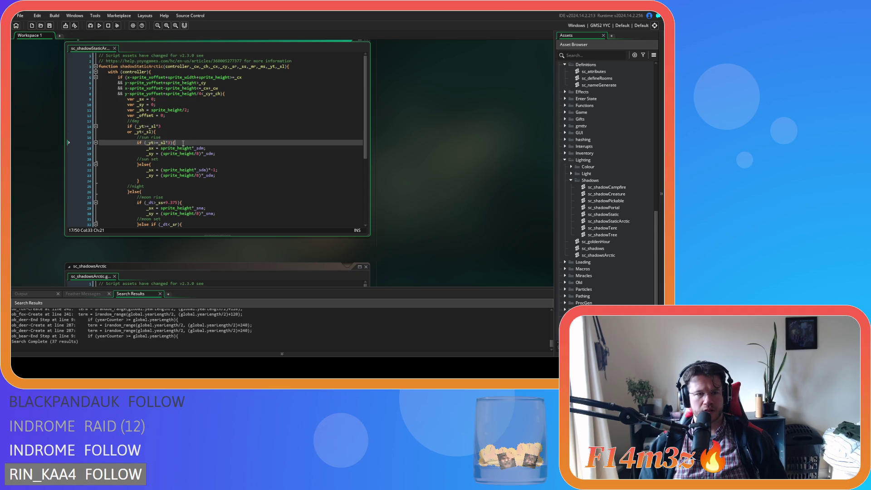
{"action": "left_click", "coordinate": [195, 149]}
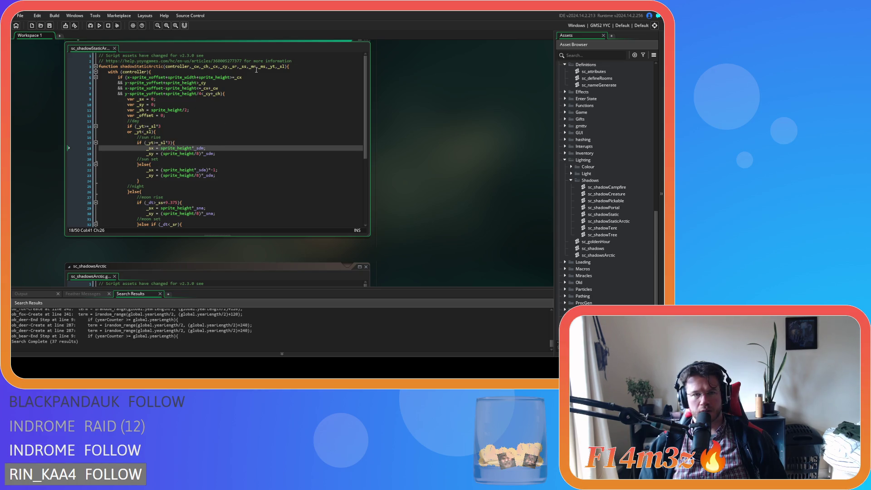
{"action": "left_click", "coordinate": [237, 66]}
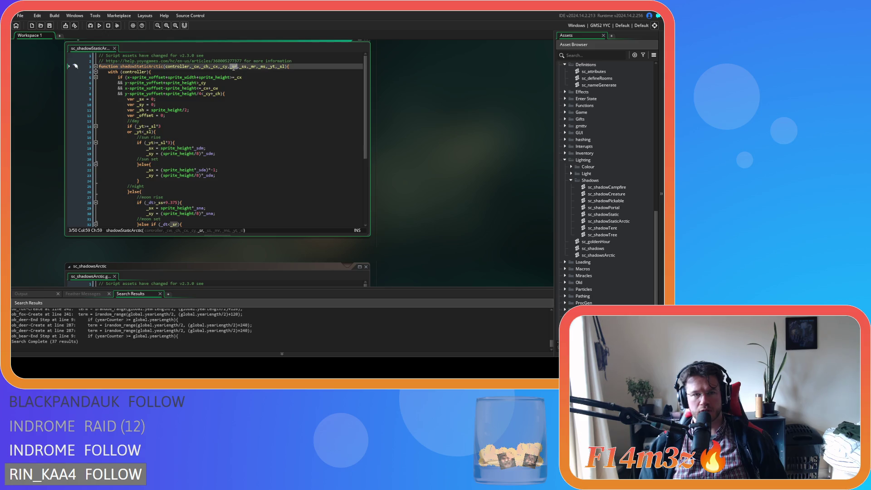
- Replace _sdm with _sr in the sun rise x and y offset lines
{"action": "double_click", "coordinate": [200, 148]}
{"action": "key", "text": "ctrl+v"}
{"action": "double_click", "coordinate": [209, 153]}
{"action": "key", "text": "ctrl+v"}
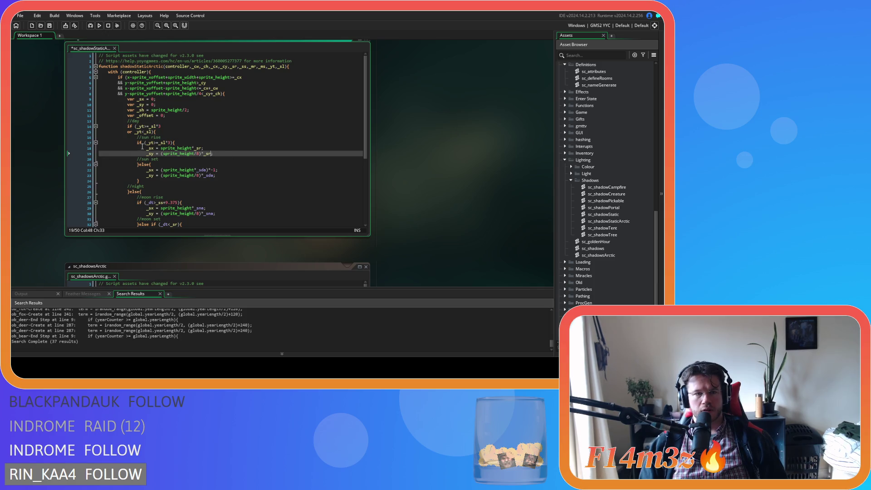
- Complete the sun rise condition as _yt>=_sl*3 and turn the sun set else into an else-if
{"action": "left_click", "coordinate": [165, 143]}
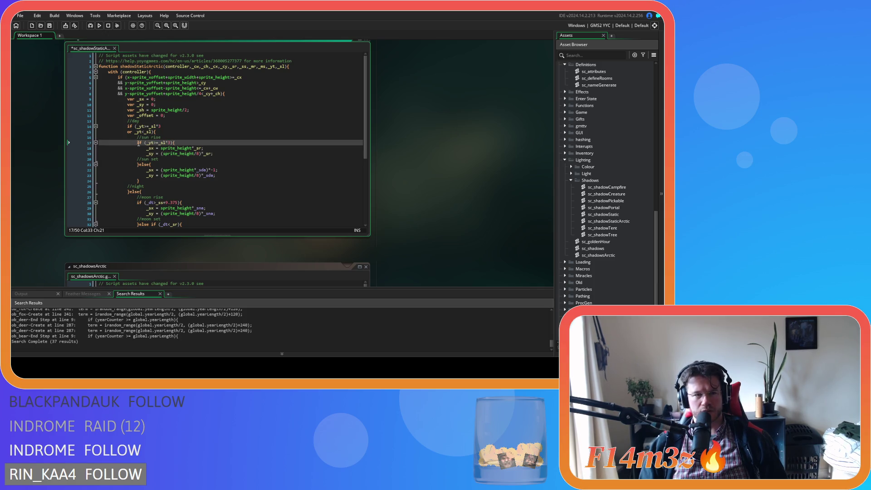
{"action": "left_click", "coordinate": [171, 144]}
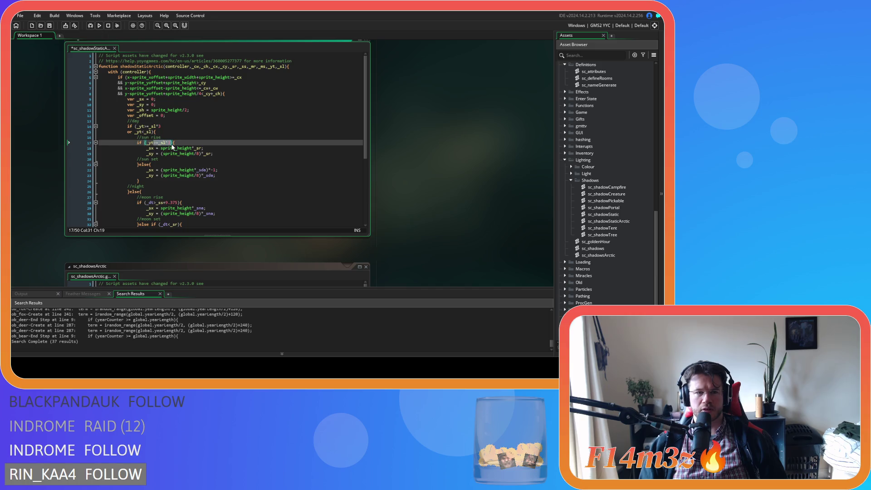
{"action": "type", "text": "3"}
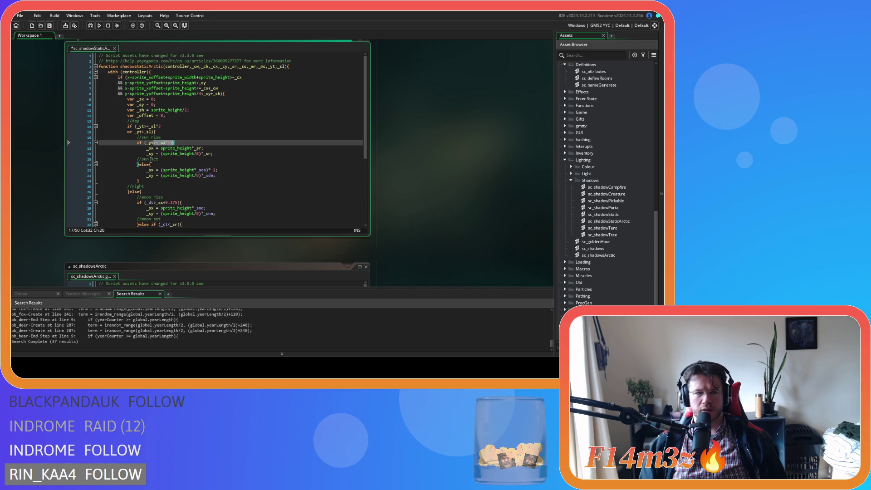
{"action": "key", "text": "shift+Home"}
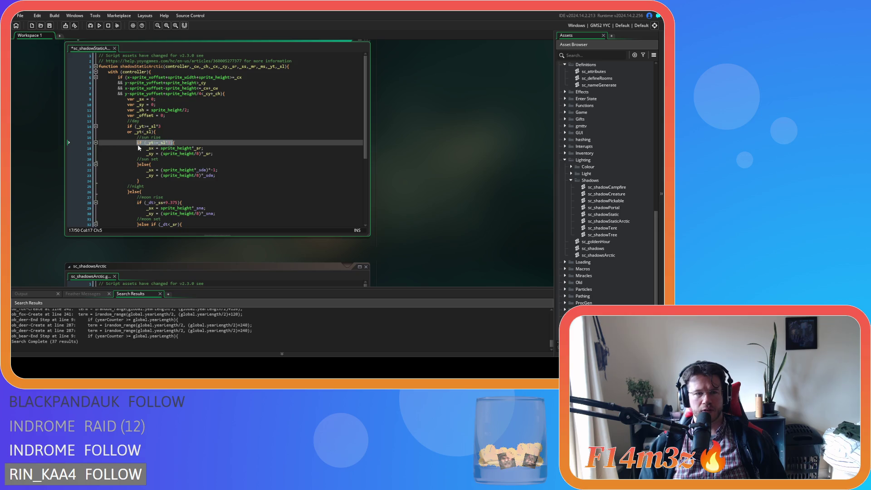
{"action": "key", "text": "ctrl+c"}
{"action": "left_click", "coordinate": [150, 164]}
{"action": "key", "text": "ctrl+v"}
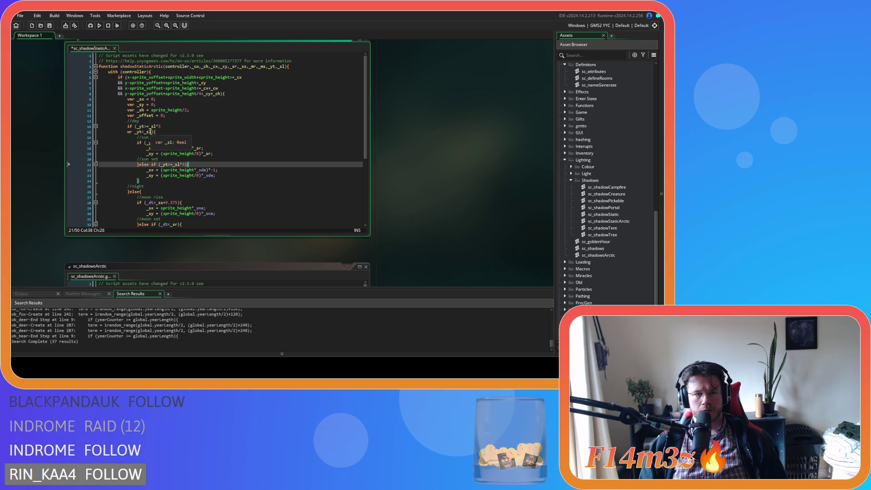
- Set the sun set else-if condition to _yt<_sl and save
{"action": "left_click", "coordinate": [142, 133]}
{"action": "double_click", "coordinate": [142, 132]}
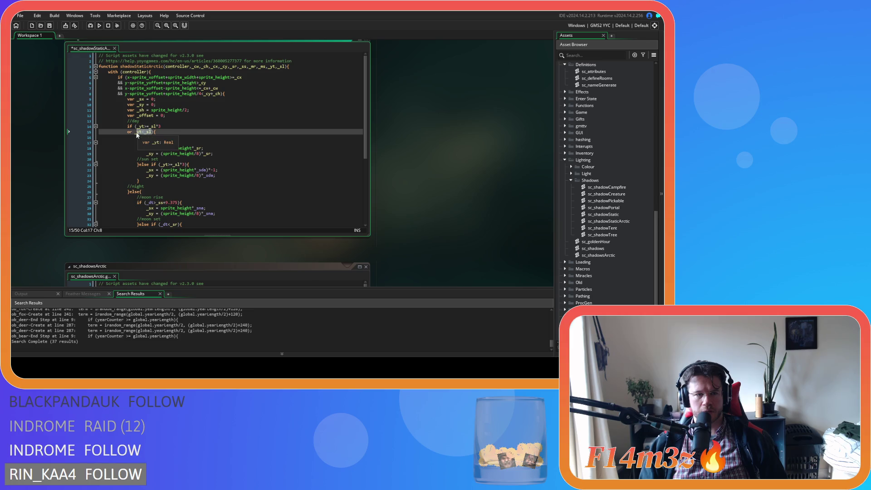
{"action": "key", "text": "ctrl+c"}
{"action": "left_click_drag", "start_coordinate": [160, 164], "coordinate": [186, 164]}
{"action": "key", "text": "ctrl+v"}
{"action": "left_click", "coordinate": [206, 164]}
{"action": "key", "text": "ctrl+s"}
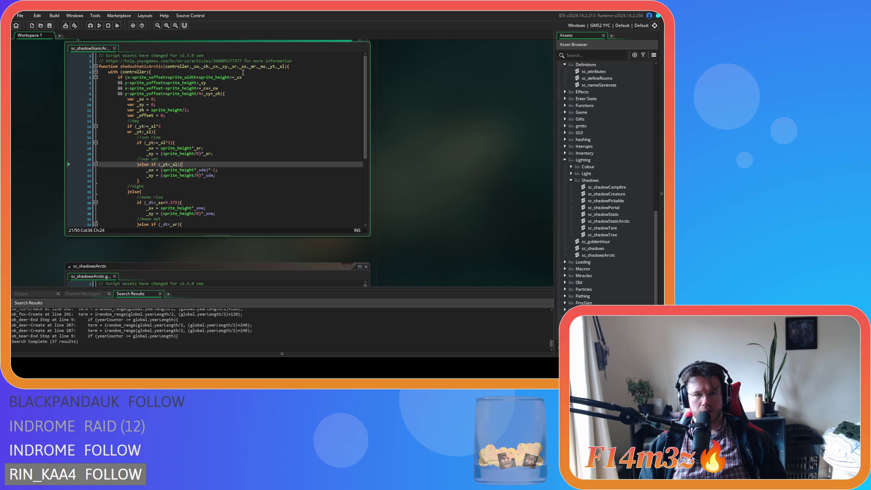
- Replace _sda with _ss in both sun set offset lines and save
{"action": "double_click", "coordinate": [244, 67]}
{"action": "key", "text": "ctrl+c"}
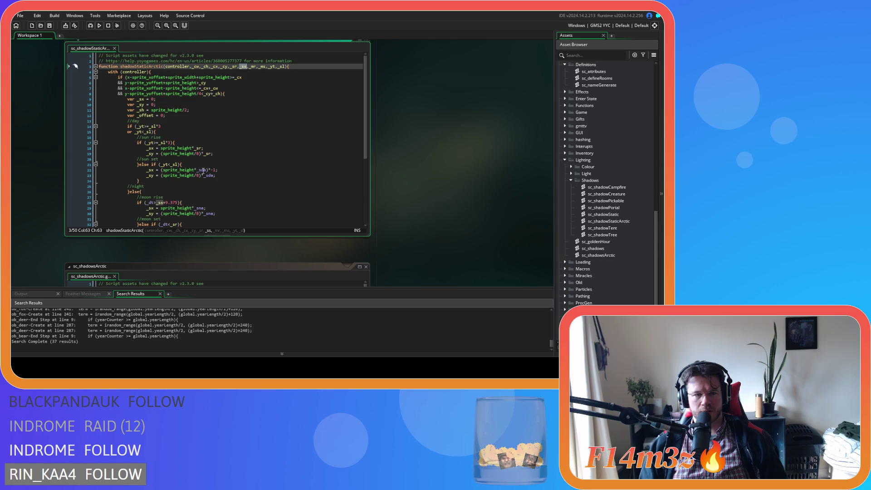
{"action": "double_click", "coordinate": [200, 169]}
{"action": "key", "text": "ctrl+v"}
{"action": "left_click", "coordinate": [205, 175]}
{"action": "double_click", "coordinate": [209, 176]}
{"action": "key", "text": "ctrl+v"}
{"action": "left_click", "coordinate": [230, 170]}
{"action": "key", "text": "ctrl+s"}
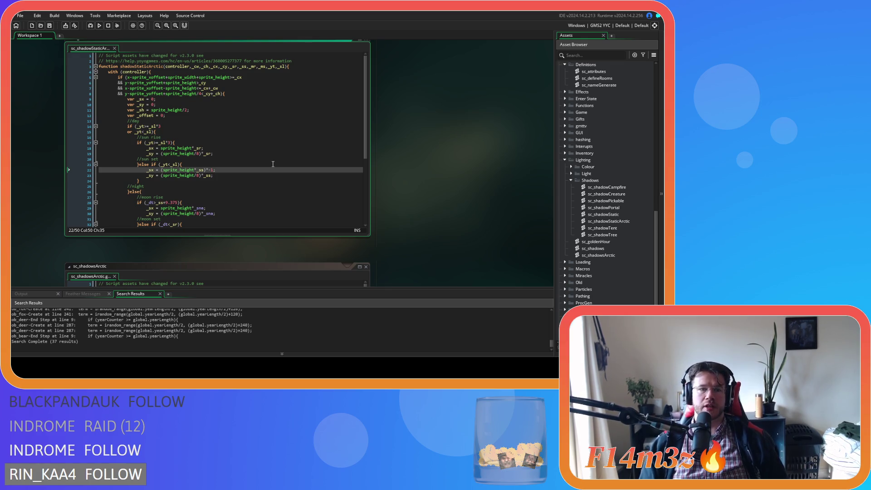
- Review the updated sun rise and sun set offset lines
{"action": "left_click", "coordinate": [136, 140]}
{"action": "left_click", "coordinate": [221, 154]}
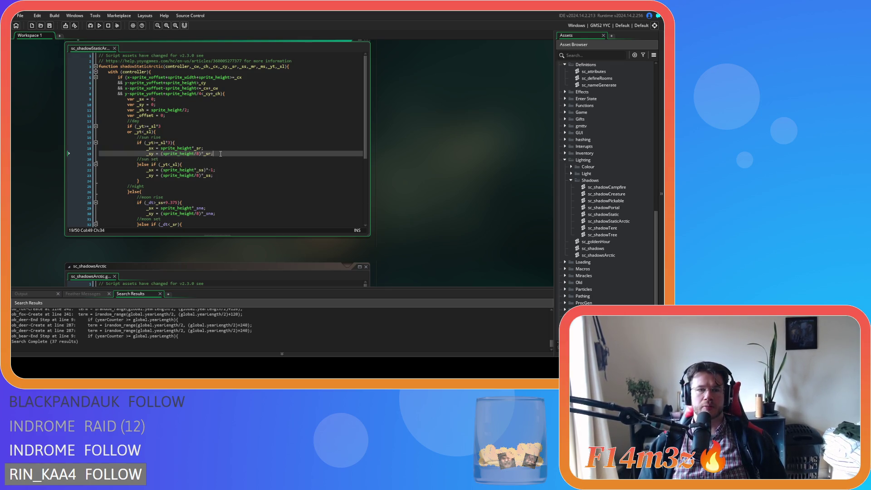
{"action": "left_click", "coordinate": [180, 165]}
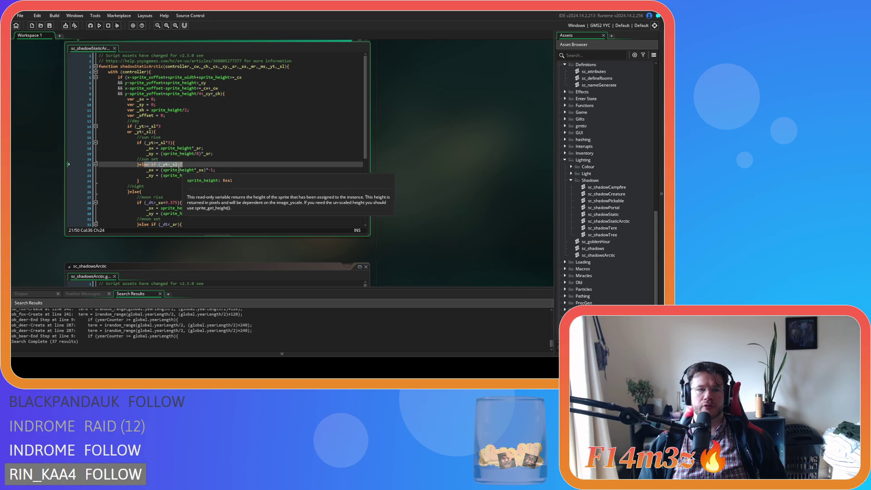
{"action": "left_click", "coordinate": [190, 169]}
{"action": "left_click", "coordinate": [225, 175]}
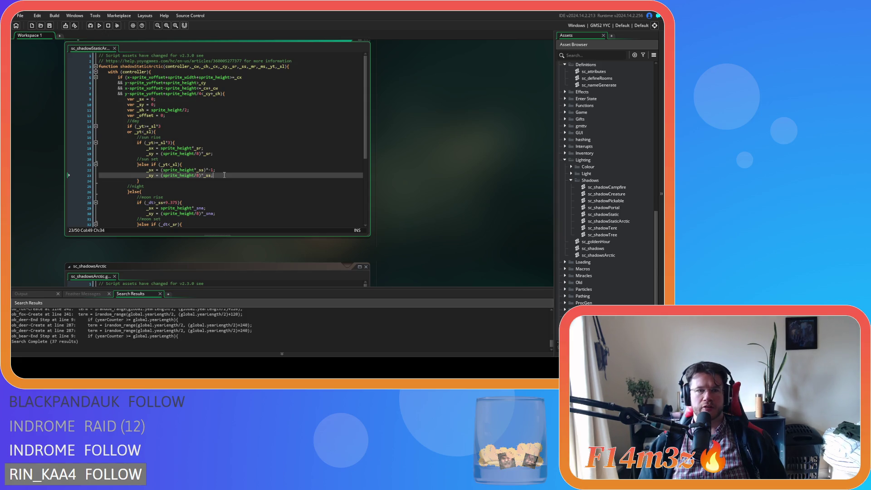
{"action": "scroll", "coordinate": [224, 176], "scroll_direction": "down", "scroll_amount": 3}
{"action": "mouse_move", "coordinate": [158, 162]}
{"action": "left_mouse_down"}
{"action": "mouse_move", "coordinate": [207, 170]}
{"action": "mouse_move", "coordinate": [200, 174]}
{"action": "left_mouse_up"}
{"action": "left_click", "coordinate": [214, 203]}
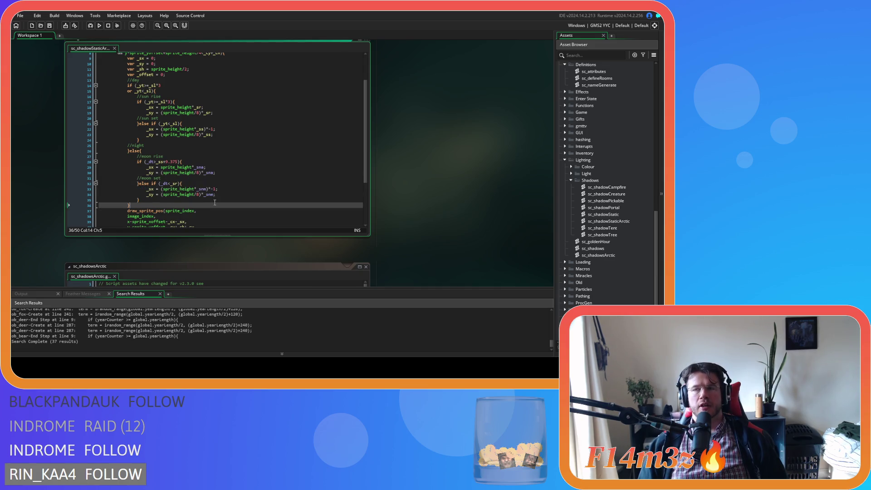
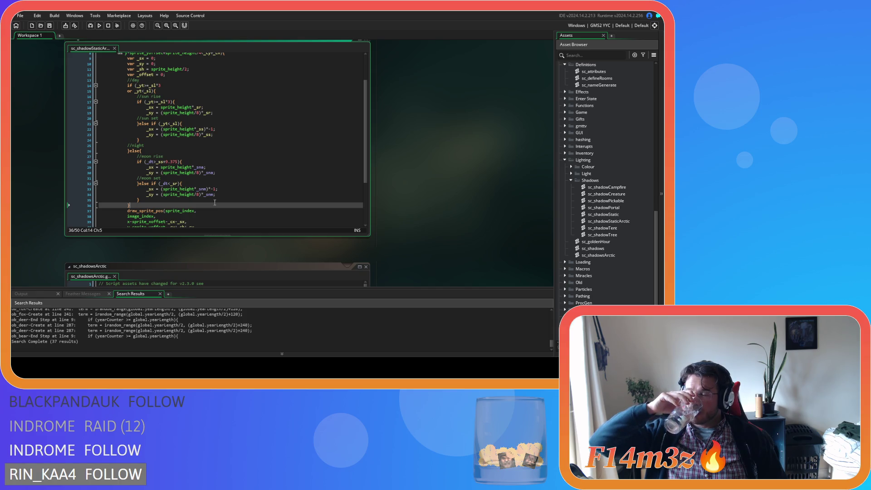
- Review the sun-rise and day conditions around the moon-rise line in sc_shadowStaticArctic
{"action": "left_click", "coordinate": [221, 178]}
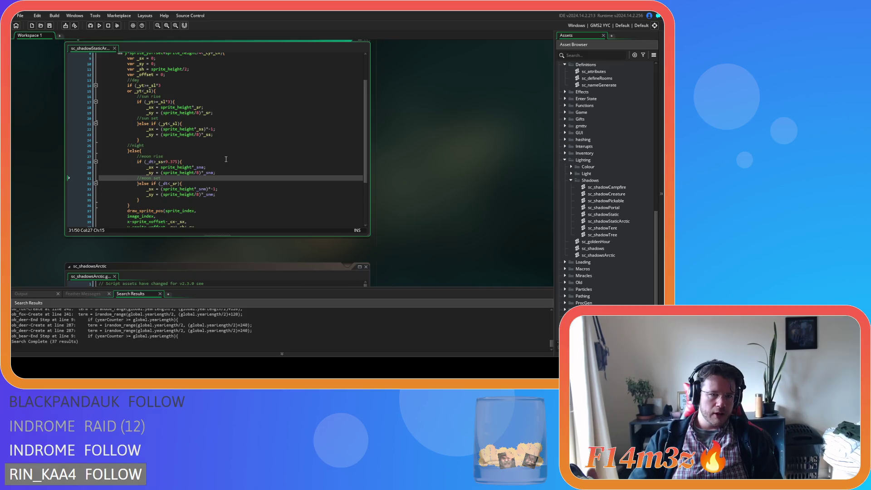
{"action": "left_click", "coordinate": [226, 159]}
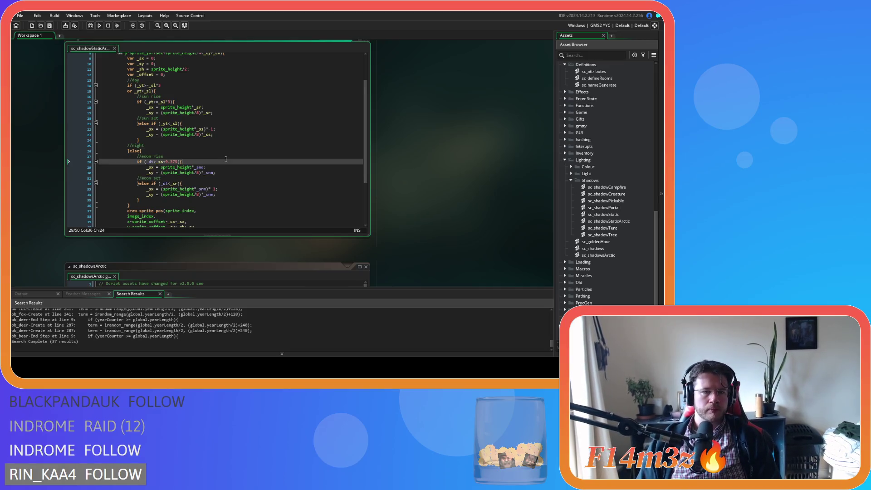
{"action": "scroll", "coordinate": [232, 168], "scroll_direction": "up", "scroll_amount": 2}
{"action": "scroll", "coordinate": [236, 174], "scroll_direction": "down", "scroll_amount": 3}
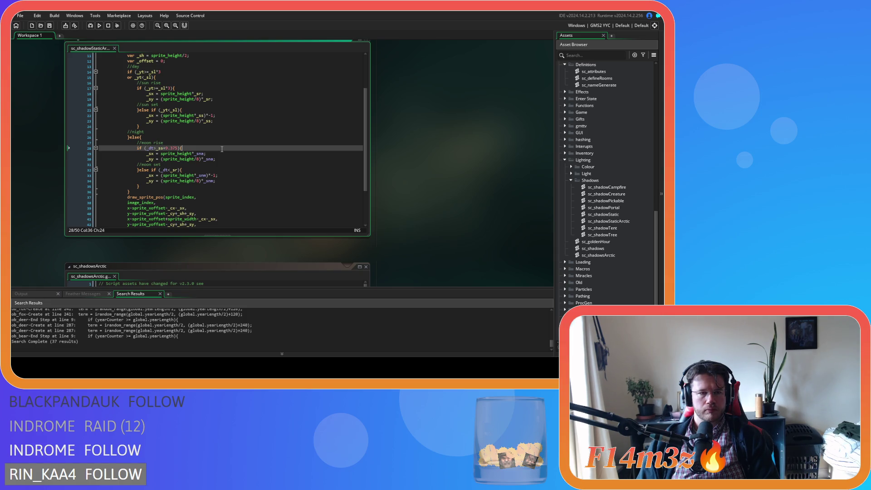
{"action": "scroll", "coordinate": [222, 149], "scroll_direction": "up", "scroll_amount": 2}
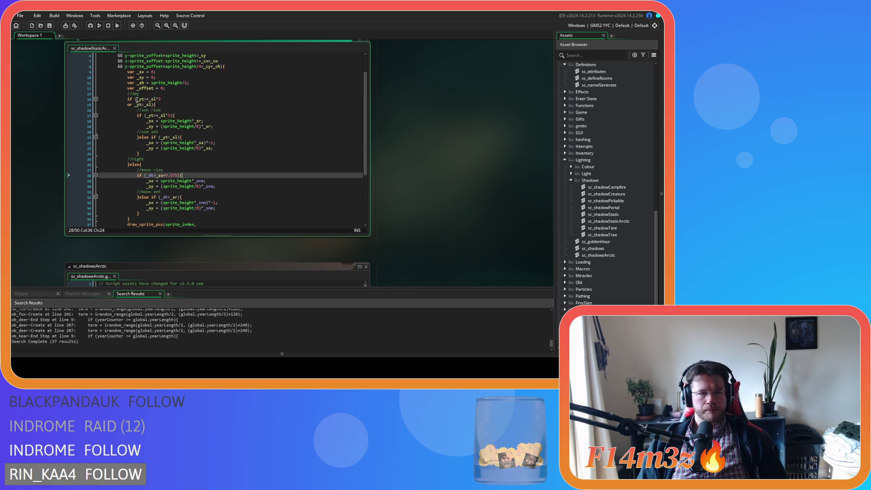
{"action": "left_click", "coordinate": [137, 99]}
{"action": "left_click", "coordinate": [169, 109]}
{"action": "left_click", "coordinate": [171, 104]}
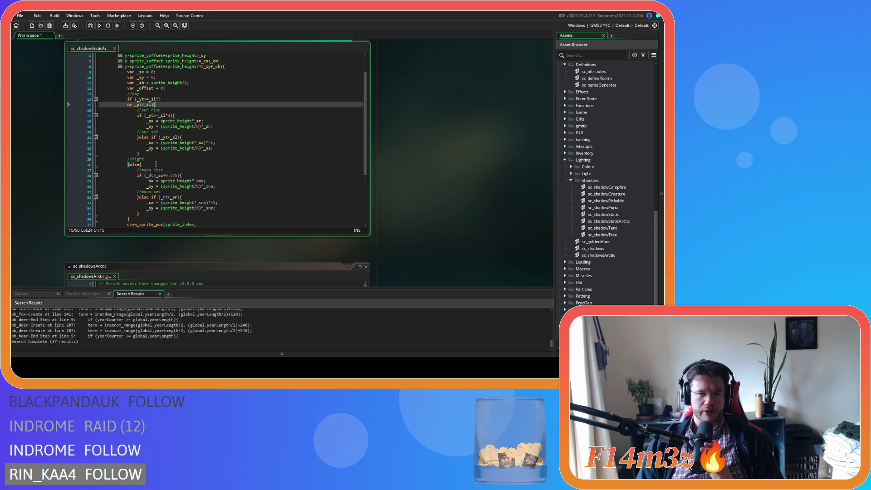
- Replace the old _dt moon-rise test with the copied sun-rise _yt threshold comparison
{"action": "left_click_drag", "start_coordinate": [146, 176], "coordinate": [180, 176]}
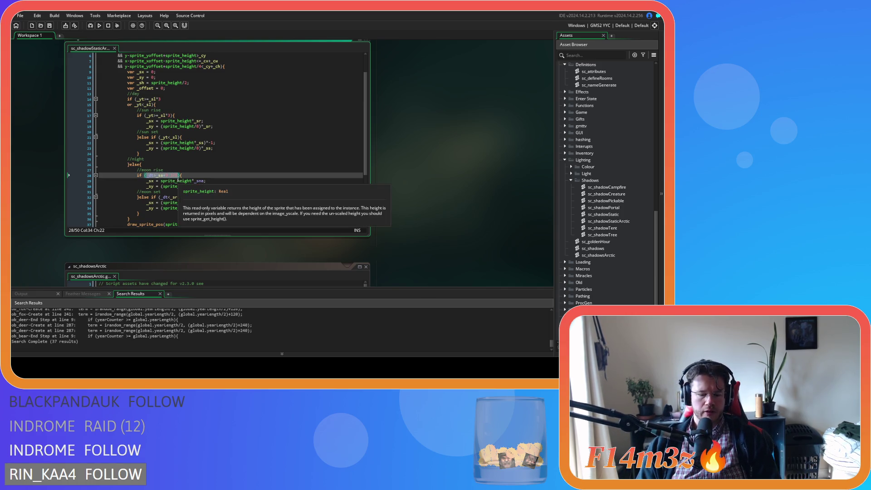
{"action": "type", "text": "_yt"}
{"action": "key", "text": "Escape"}
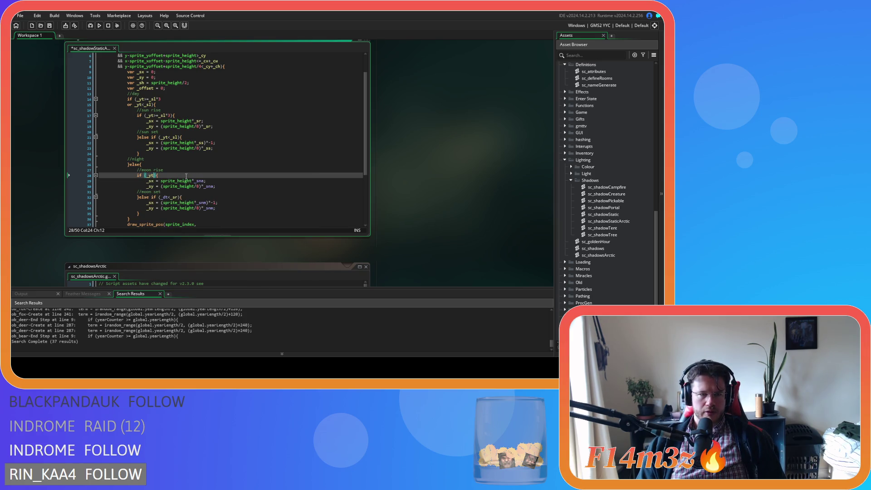
{"action": "mouse_move", "coordinate": [183, 143]}
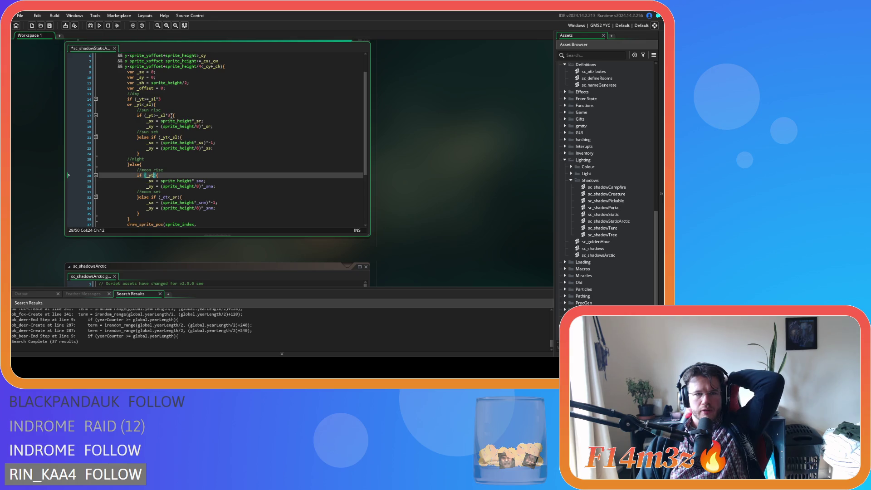
{"action": "left_click", "coordinate": [148, 115]}
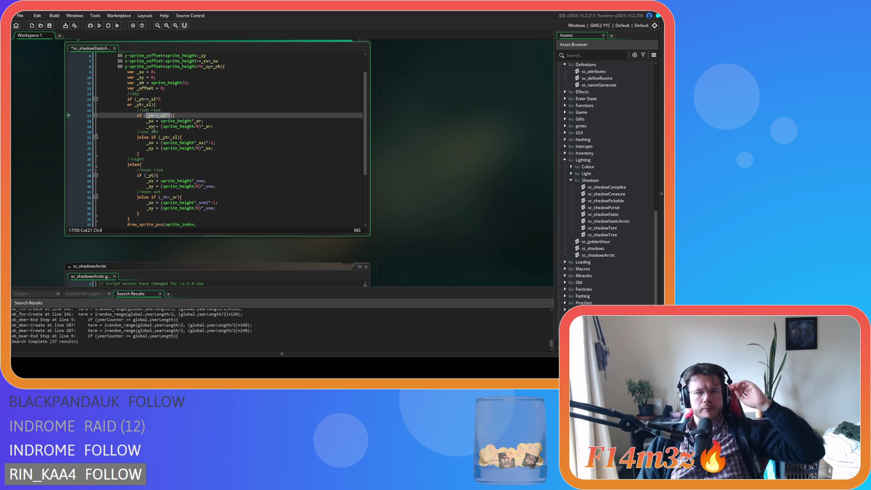
{"action": "key", "text": "ctrl+c"}
{"action": "double_click", "coordinate": [150, 175]}
{"action": "key", "text": "ctrl+v"}
- Change the pasted multiplier so moon rise reads _yt>=_sl*2, and save the script
{"action": "type", "text": "2"}
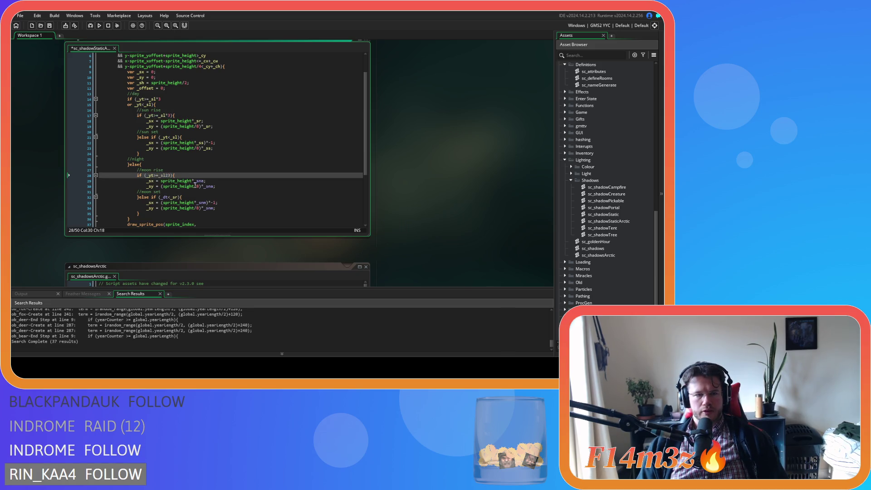
{"action": "key", "text": "BackSpace"}
{"action": "type", "text": "*"}
{"action": "key", "text": "Right"}
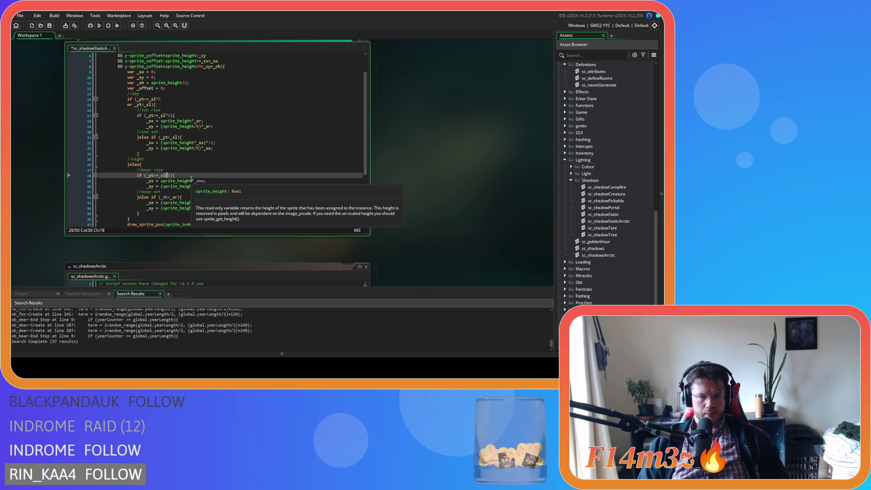
{"action": "key", "text": "BackSpace"}
{"action": "type", "text": "2"}
{"action": "key", "text": "End"}
{"action": "key", "text": "ctrl+s"}
{"action": "scroll", "coordinate": [264, 125], "scroll_direction": "up", "scroll_amount": 2}
{"action": "left_click", "coordinate": [250, 68]}
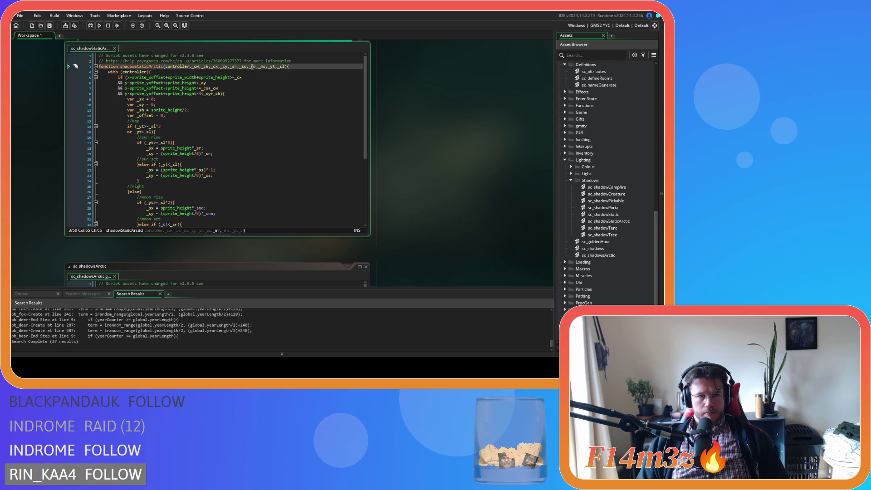
- Make the moon-rise _sx and _sy offsets on lines 29–30 multiply by _mr instead of _sna
{"action": "scroll", "coordinate": [199, 154], "scroll_direction": "down", "scroll_amount": 4}
{"action": "left_click", "coordinate": [199, 154]}
{"action": "key", "text": "BackSpace"}
{"action": "key", "text": "Delete"}
{"action": "key", "text": "Delete"}
{"action": "type", "text": "mr"}
{"action": "left_click", "coordinate": [261, 160]}
{"action": "key", "text": "Left"}
{"action": "key", "text": "BackSpace"}
{"action": "key", "text": "BackSpace"}
{"action": "key", "text": "BackSpace"}
{"action": "type", "text": "mr"}
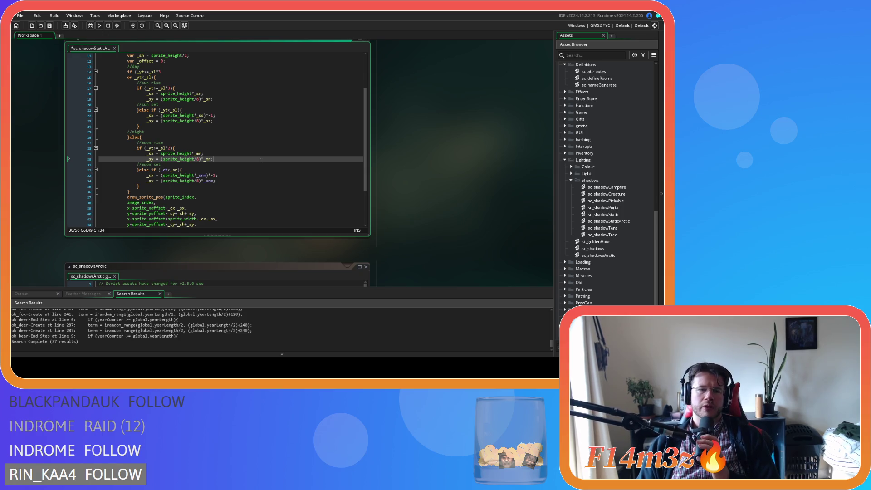
- Review the sun-set x and y offsets and the sun-set condition line
{"action": "scroll", "coordinate": [246, 172], "scroll_direction": "up", "scroll_amount": 3}
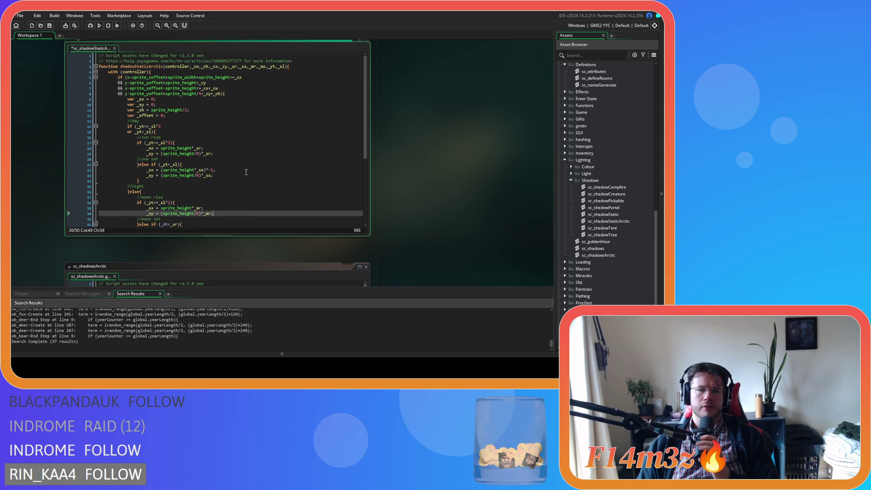
{"action": "left_click", "coordinate": [246, 172]}
{"action": "left_click", "coordinate": [245, 175]}
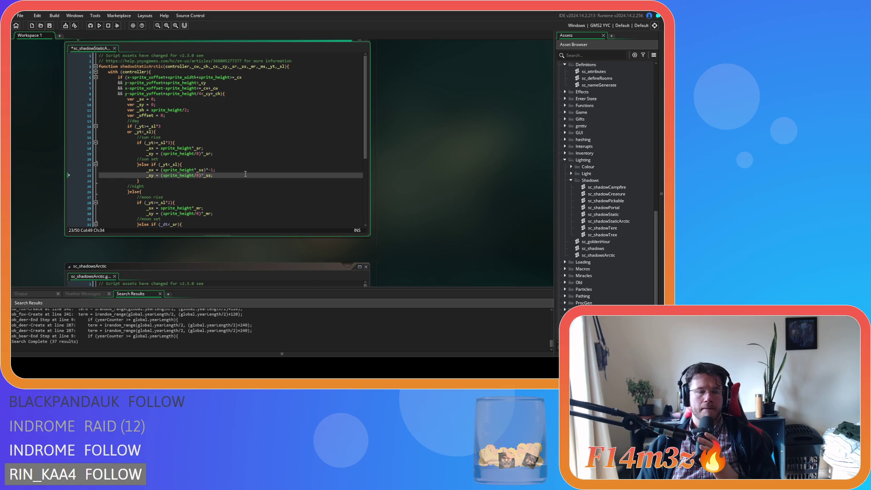
{"action": "left_click", "coordinate": [248, 165]}
{"action": "scroll", "coordinate": [242, 166], "scroll_direction": "down", "scroll_amount": 3}
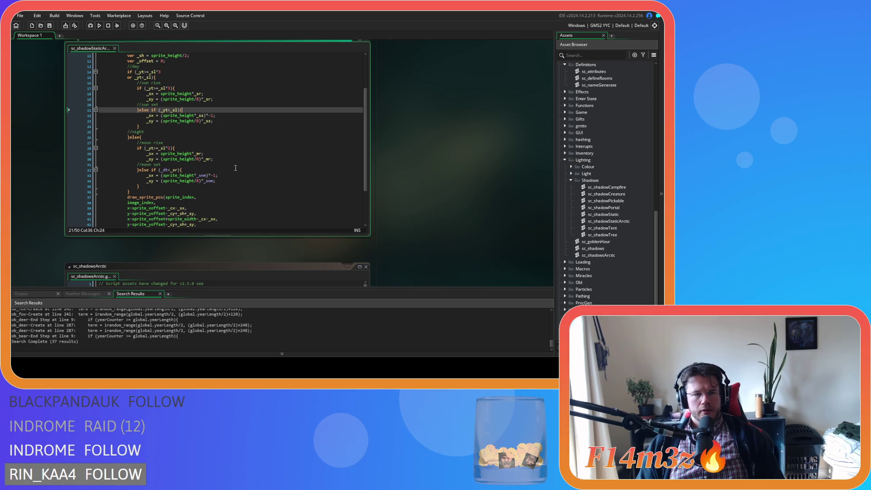
{"action": "scroll", "coordinate": [173, 180], "scroll_direction": "up", "scroll_amount": 1}
{"action": "left_click_drag", "start_coordinate": [162, 162], "coordinate": [146, 162]}
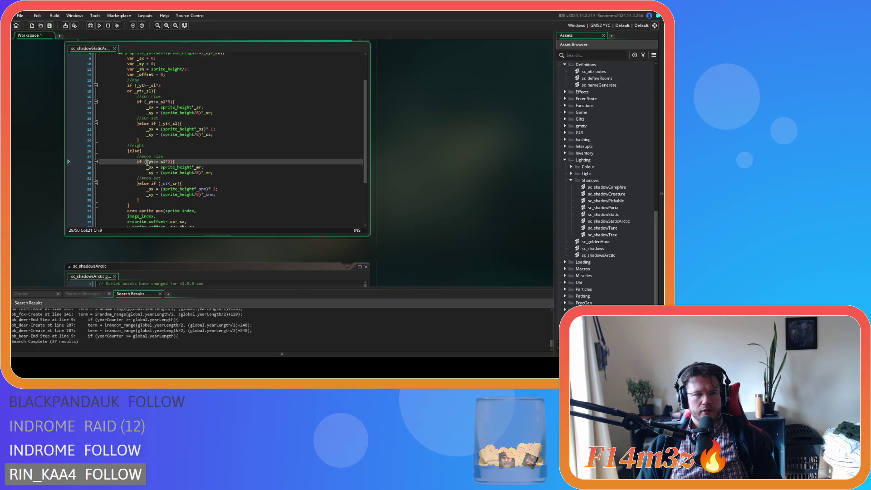
{"action": "scroll", "coordinate": [165, 136], "scroll_direction": "up", "scroll_amount": 1}
- Compare the day condition's _sl threshold with the sun-rise and moon-rise _yt comparisons
{"action": "left_click", "coordinate": [161, 100]}
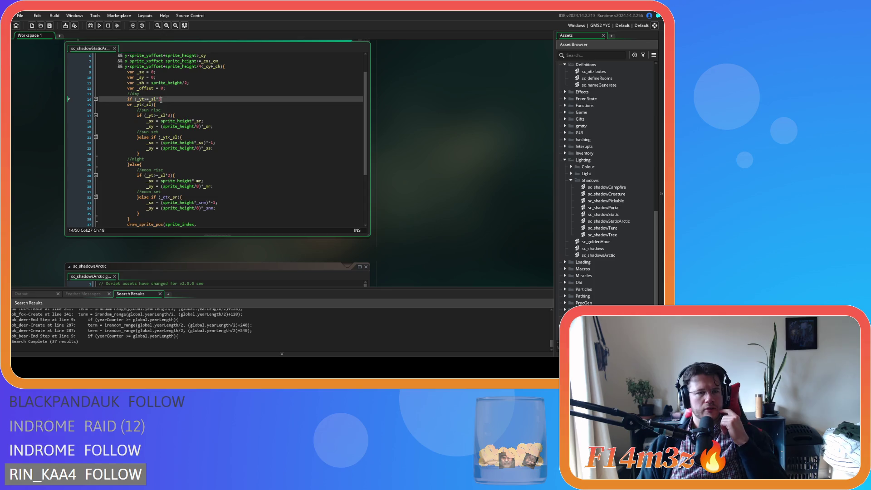
{"action": "key", "text": "Left"}
{"action": "key", "text": "Left"}
{"action": "key", "text": "Left"}
{"action": "left_click", "coordinate": [141, 106]}
{"action": "scroll", "coordinate": [145, 121], "scroll_direction": "down", "scroll_amount": 3}
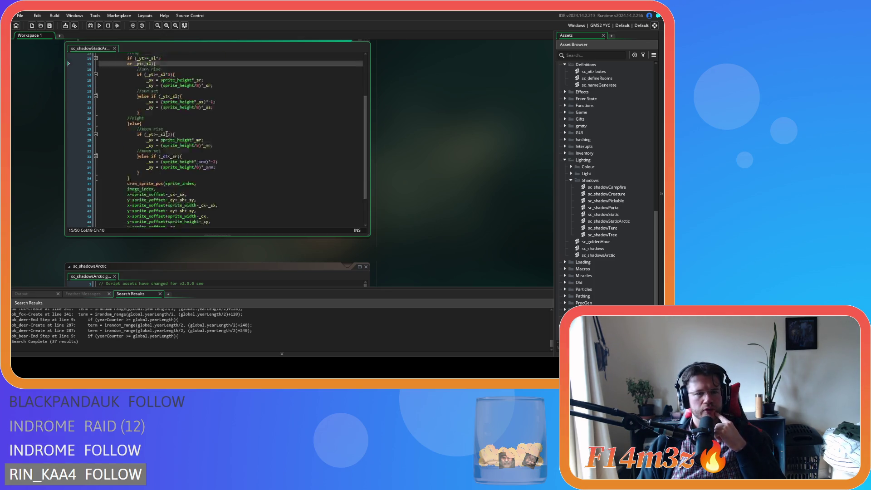
{"action": "left_click_drag", "start_coordinate": [145, 135], "coordinate": [172, 136]}
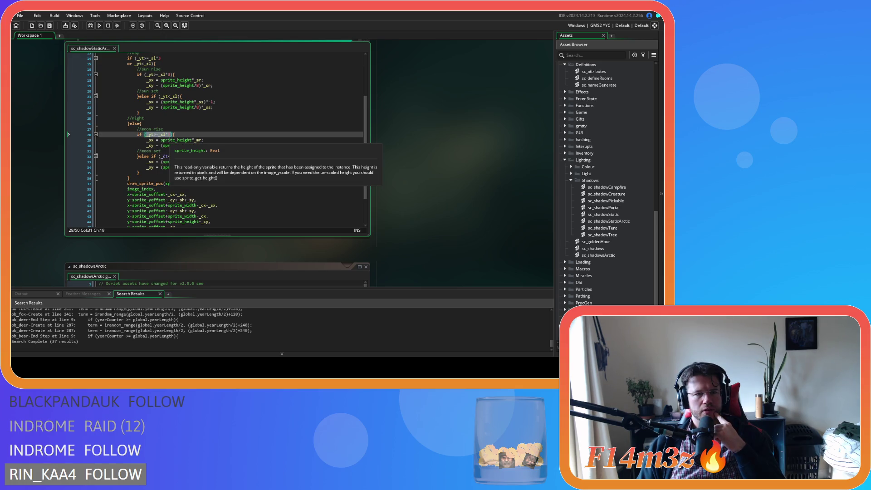
{"action": "left_click_drag", "start_coordinate": [144, 135], "coordinate": [172, 137]}
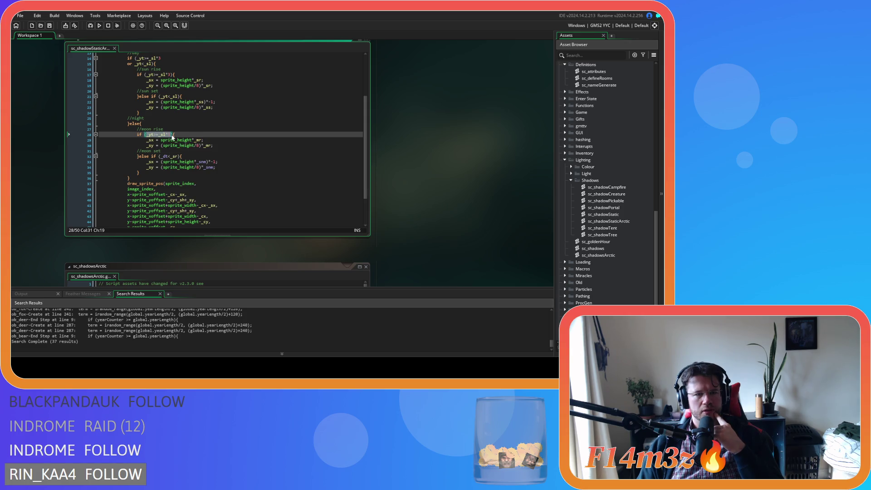
{"action": "scroll", "coordinate": [172, 137], "scroll_direction": "up", "scroll_amount": 3}
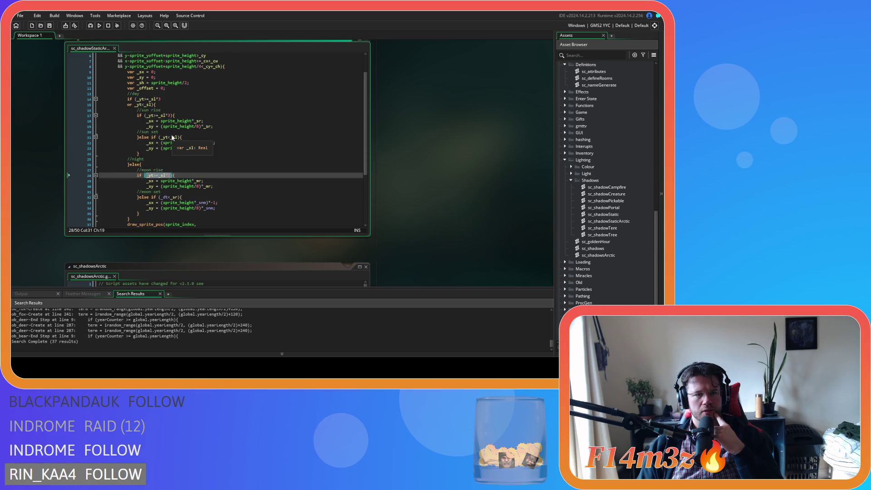
{"action": "left_click_drag", "start_coordinate": [145, 116], "coordinate": [169, 116]}
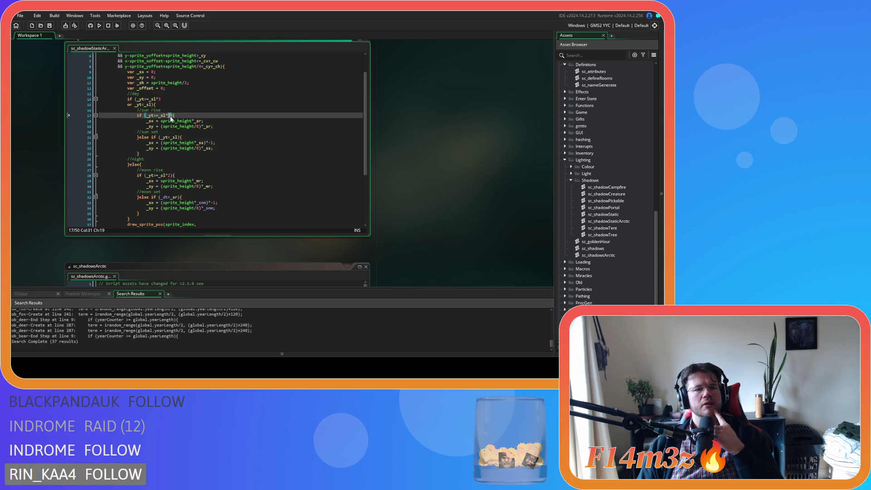
{"action": "left_click", "coordinate": [169, 176]}
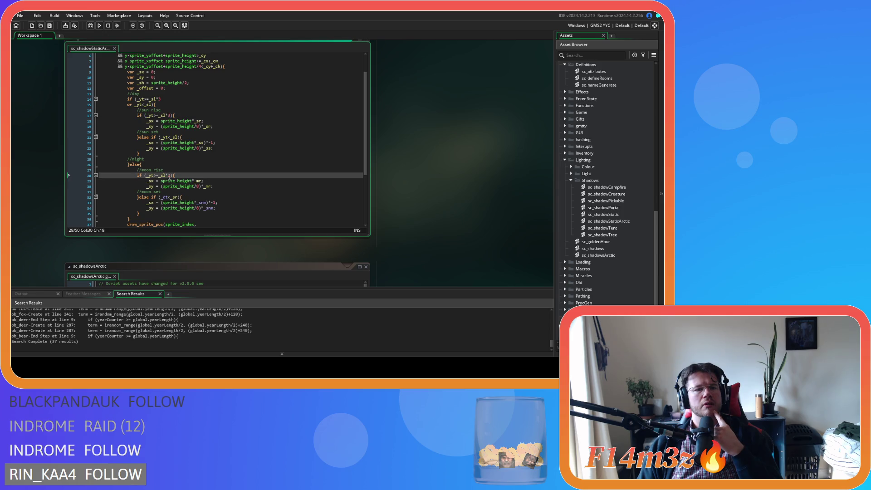
{"action": "left_click", "coordinate": [152, 105]}
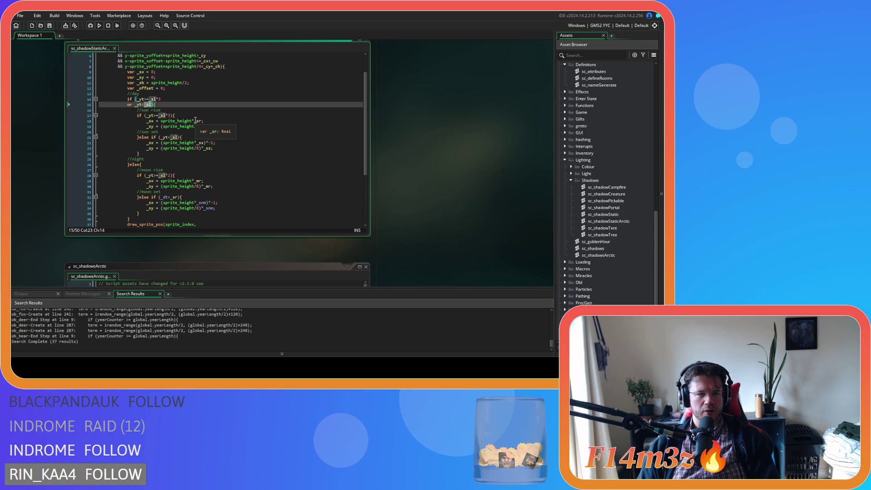
- Replace _sl with 0 in the day and sun-set conditions, then save
{"action": "key", "text": "BackSpace"}
{"action": "key", "text": "BackSpace"}
{"action": "key", "text": "BackSpace"}
{"action": "type", "text": "0"}
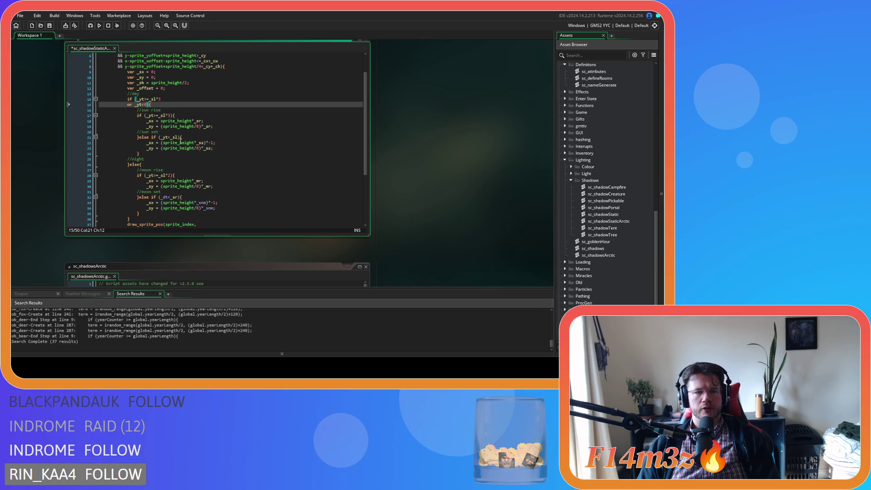
{"action": "double_click", "coordinate": [172, 137]}
{"action": "type", "text": "0"}
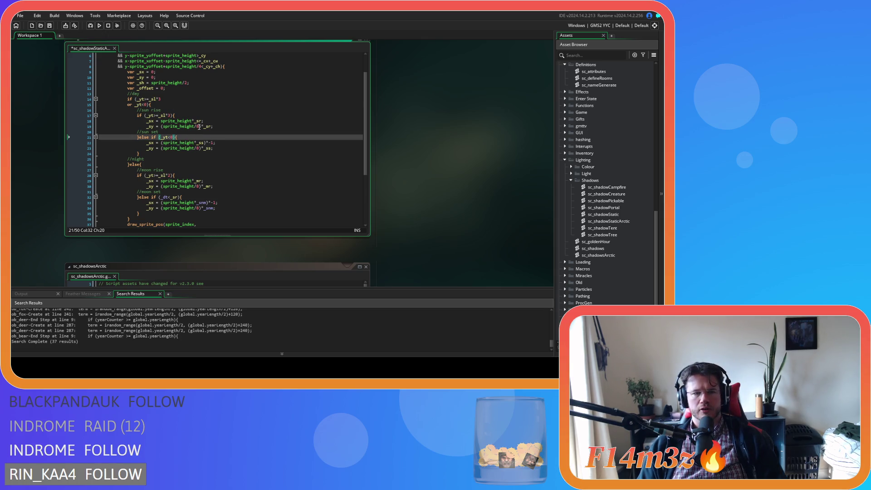
{"action": "key", "text": "ctrl+s"}
- Remove the multiplier so the moon-rise check reads _yt>=_sl, selecting line 15's or _yt<0 clause
{"action": "mouse_move", "coordinate": [192, 126]}
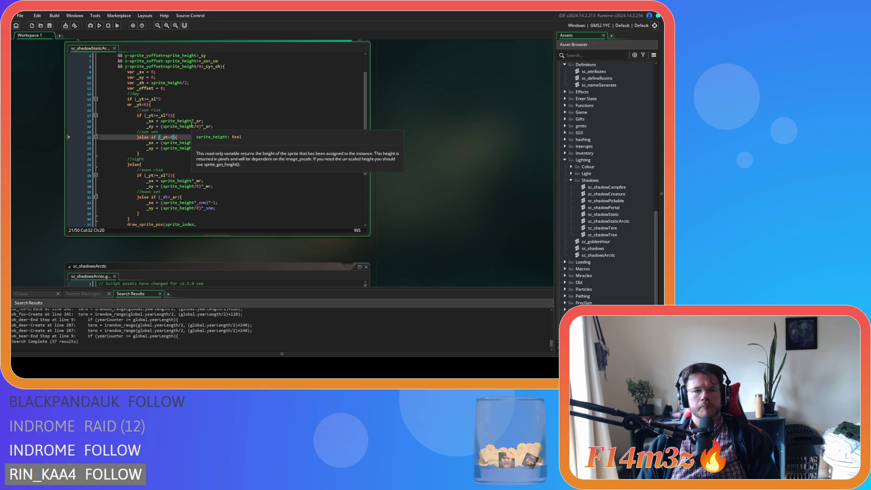
{"action": "left_click", "coordinate": [169, 176]}
{"action": "mouse_move", "coordinate": [175, 184]}
{"action": "key", "text": "BackSpace"}
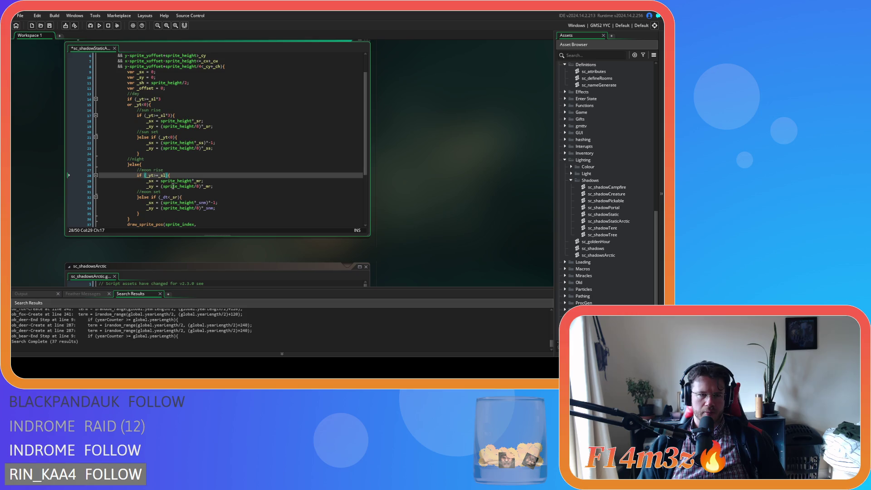
{"action": "left_click_drag", "start_coordinate": [147, 105], "coordinate": [127, 105]}
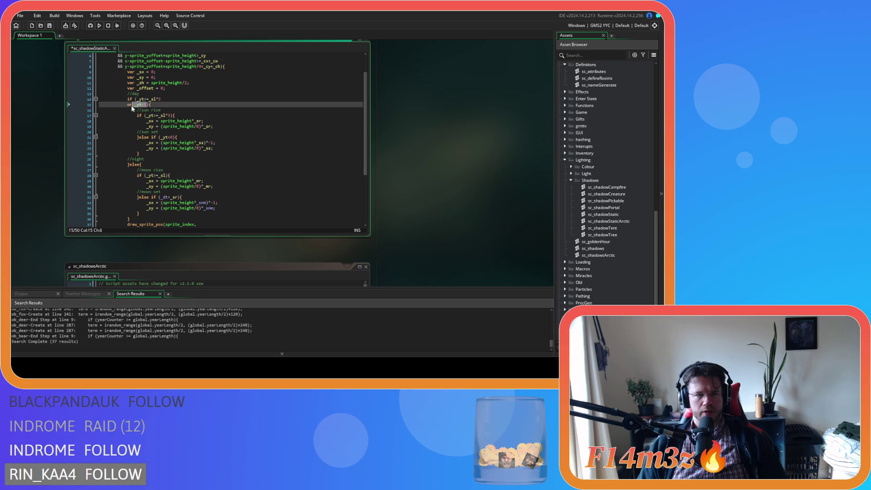
{"action": "left_click", "coordinate": [231, 176]}
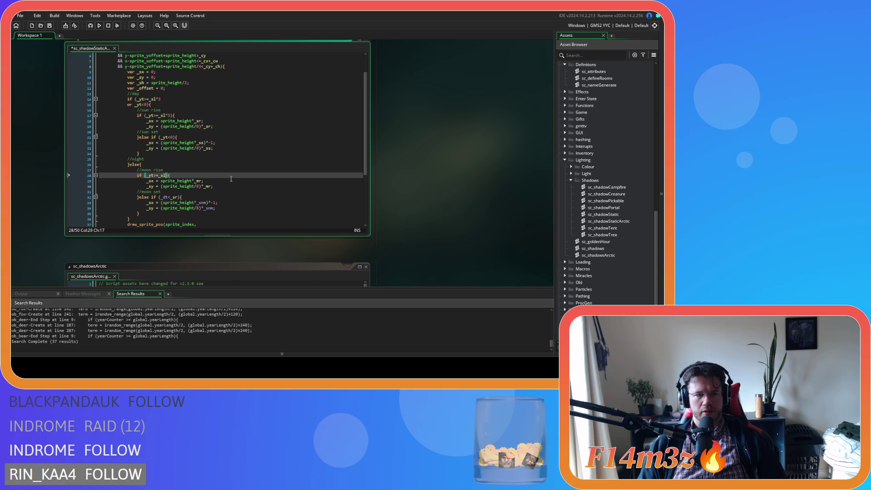
- Add 'or _yt<_sl*2' on a new line after the moon-rise _yt>=_sl check
{"action": "key", "text": "Return"}
{"action": "key", "text": "ctrl+v"}
{"action": "key", "text": "BackSpace"}
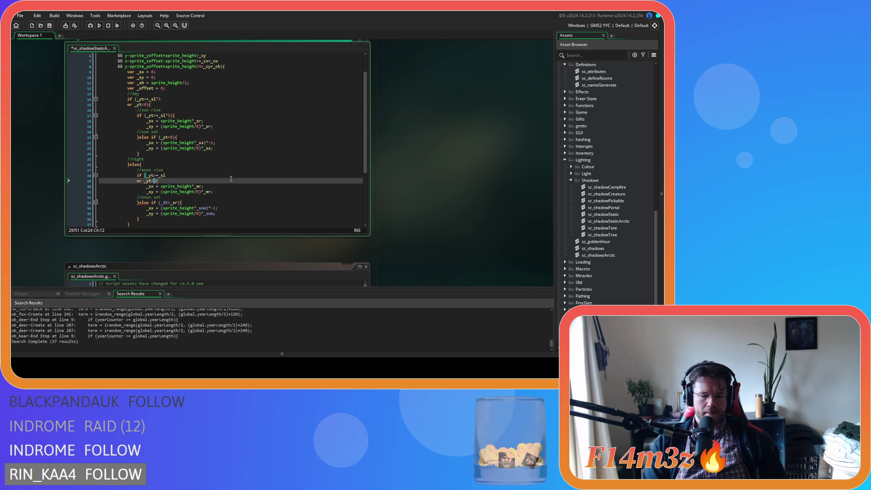
{"action": "type", "text": "_sl"}
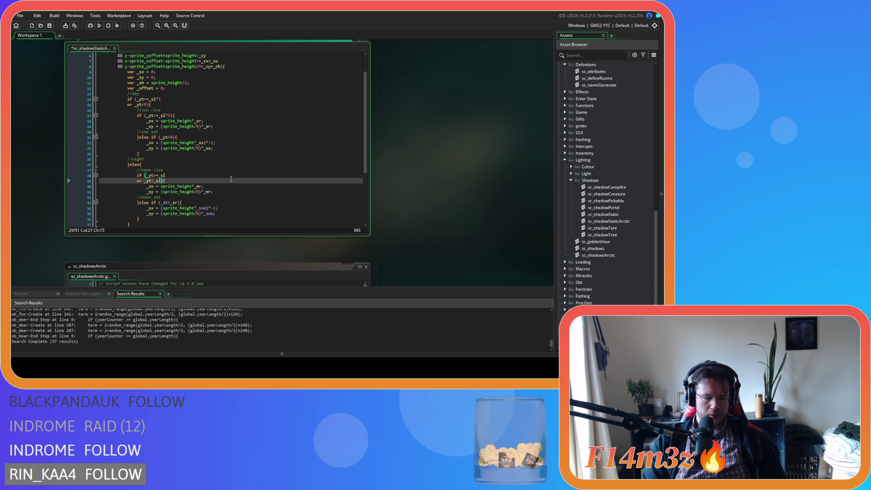
{"action": "type", "text": "*2"}
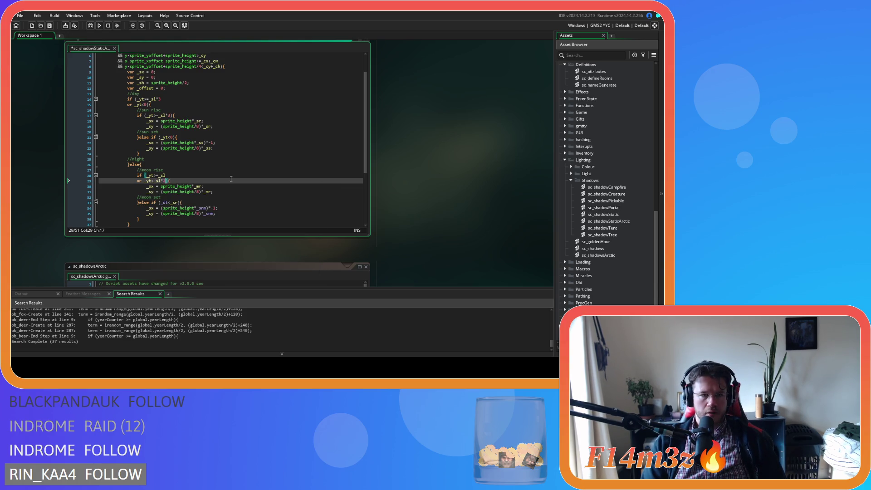
{"action": "left_click", "coordinate": [192, 178]}
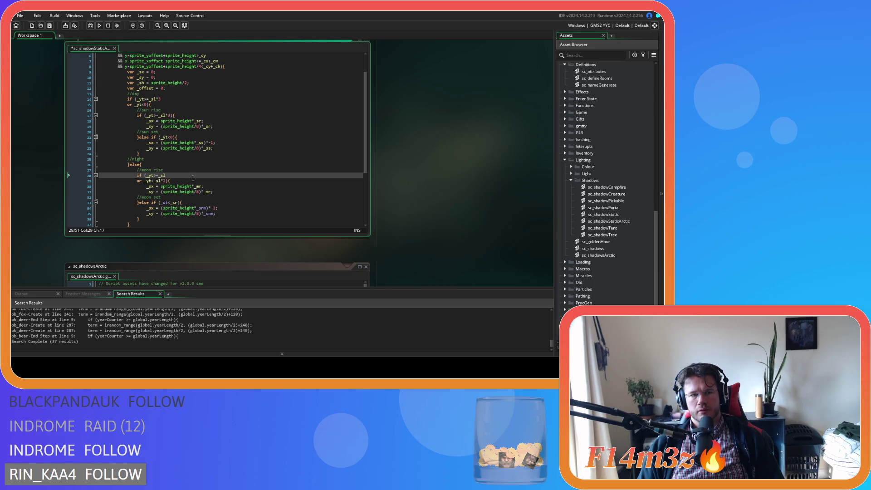
{"action": "left_click_drag", "start_coordinate": [156, 175], "coordinate": [170, 175]}
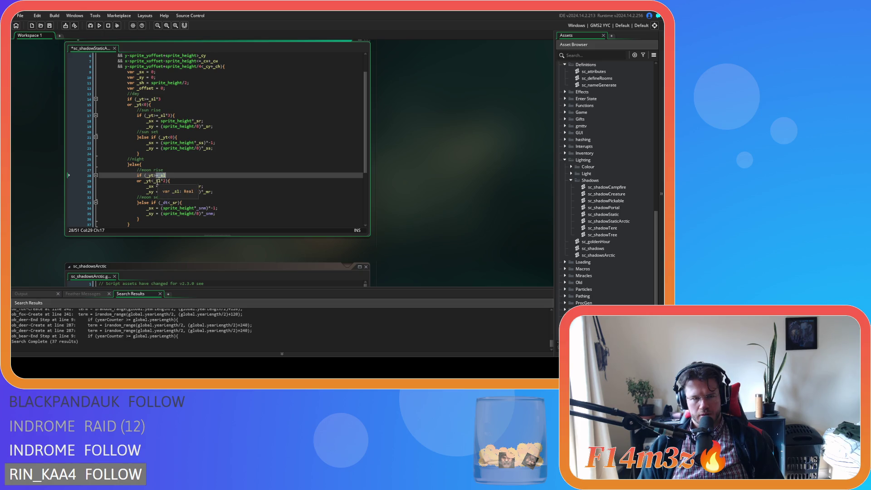
{"action": "left_click_drag", "start_coordinate": [156, 181], "coordinate": [167, 181]}
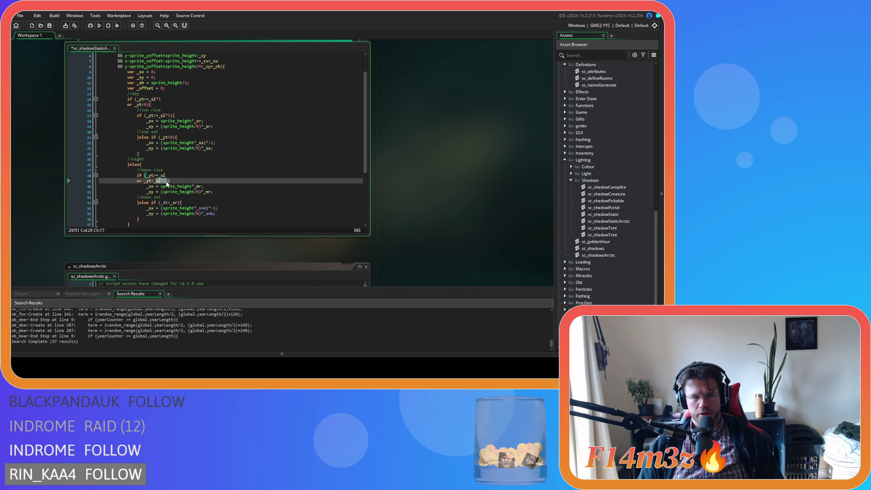
- Delete the if (_dt<_sr) test, leaving the moon-set branch as a plain else
{"action": "left_click_drag", "start_coordinate": [150, 202], "coordinate": [180, 204]}
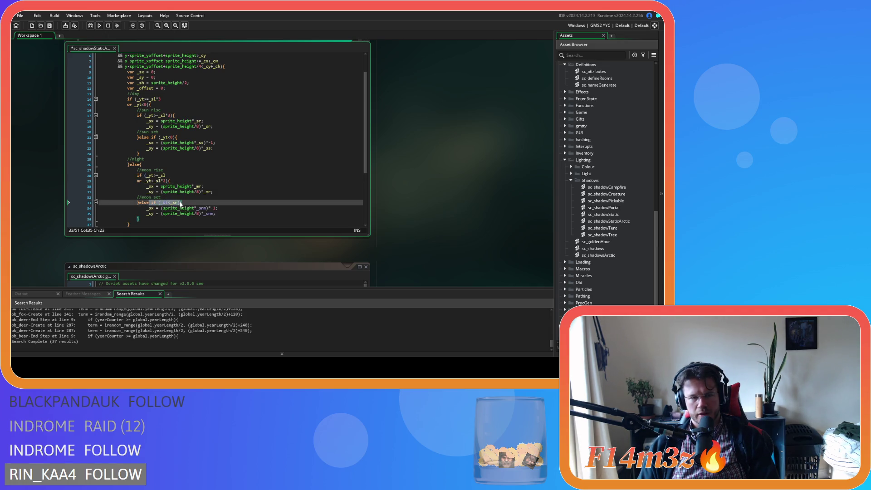
{"action": "key", "text": "BackSpace"}
{"action": "left_click", "coordinate": [152, 202]}
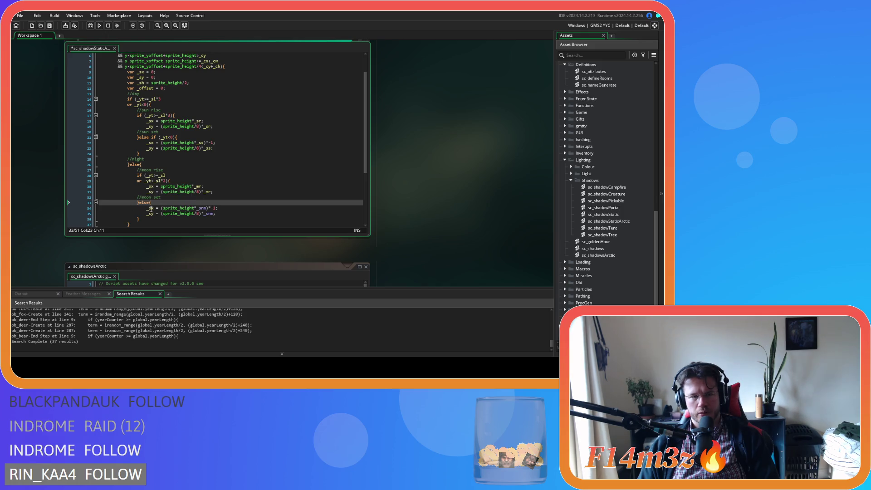
{"action": "mouse_move", "coordinate": [134, 99]}
{"action": "left_mouse_down"}
{"action": "mouse_move", "coordinate": [167, 100]}
{"action": "mouse_move", "coordinate": [135, 105]}
{"action": "mouse_move", "coordinate": [150, 105]}
{"action": "left_mouse_up"}
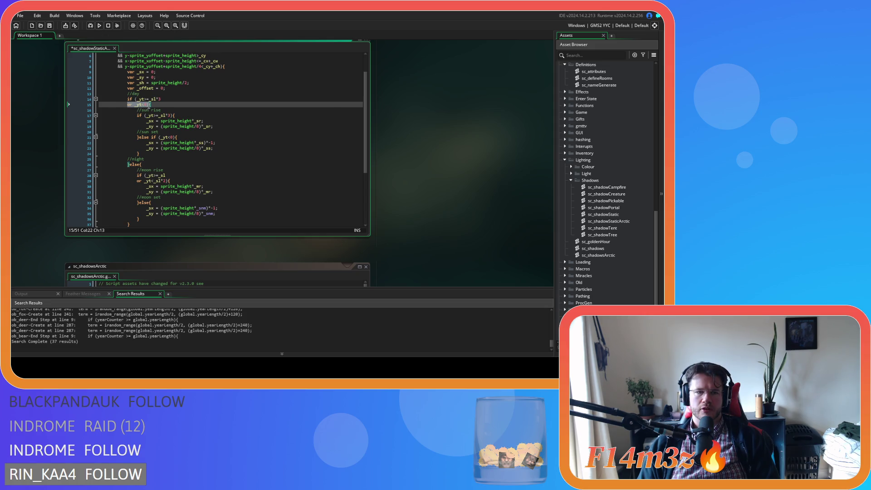
{"action": "left_click_drag", "start_coordinate": [144, 175], "coordinate": [168, 179]}
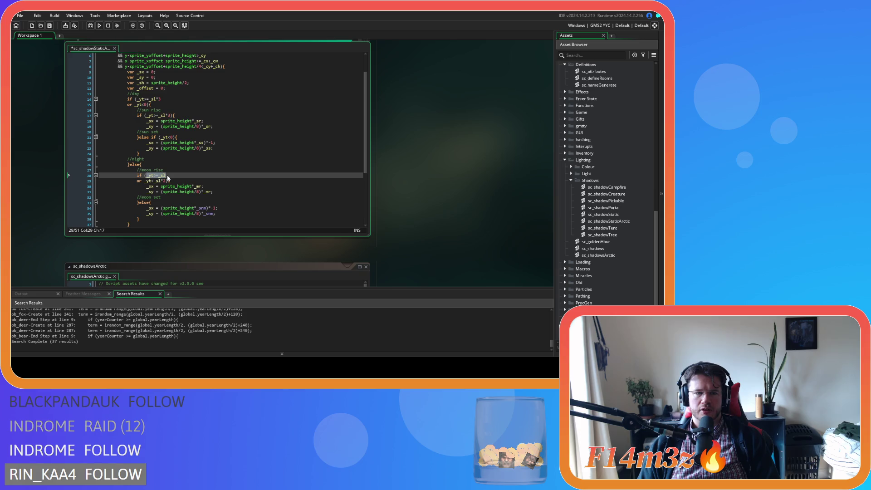
{"action": "mouse_move", "coordinate": [144, 181]}
{"action": "left_mouse_down"}
{"action": "mouse_move", "coordinate": [166, 183]}
{"action": "mouse_move", "coordinate": [147, 185]}
{"action": "left_mouse_up"}
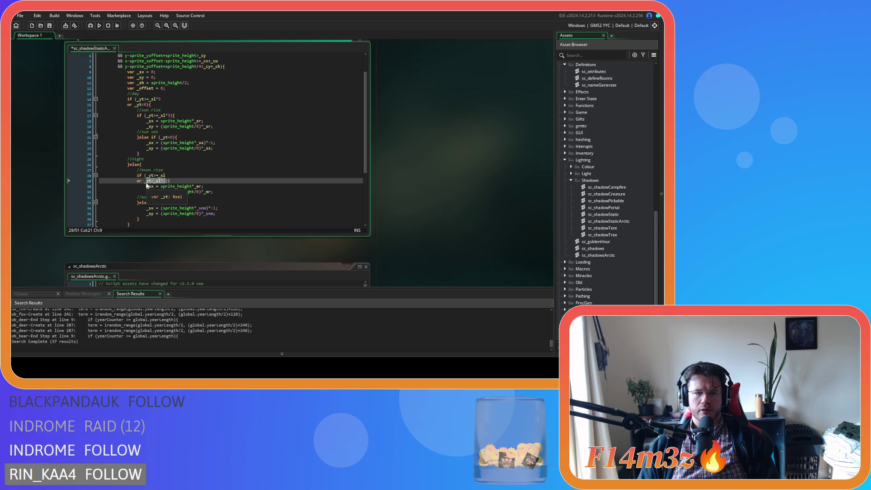
- Make the moon-set offsets scale by the _ms parameter instead of _snm
{"action": "left_click", "coordinate": [183, 213]}
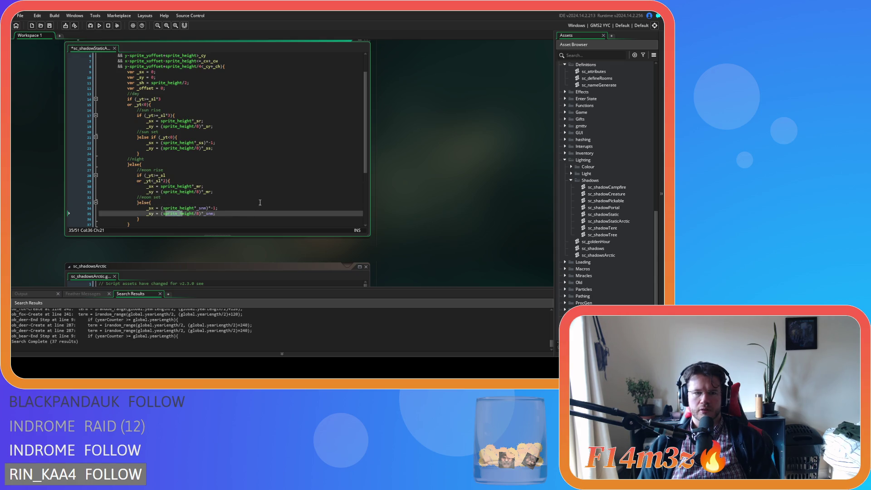
{"action": "scroll", "coordinate": [274, 156], "scroll_direction": "up", "scroll_amount": 2}
{"action": "double_click", "coordinate": [262, 66]}
{"action": "key", "text": "ctrl+c"}
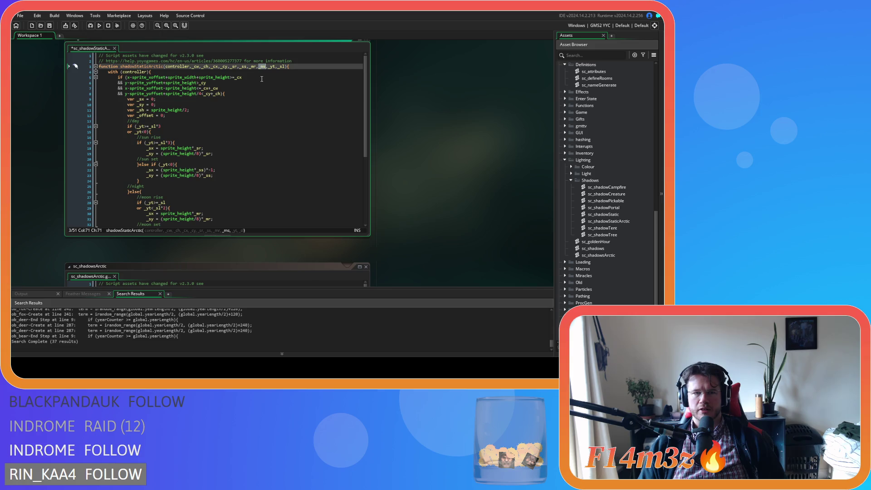
{"action": "scroll", "coordinate": [253, 147], "scroll_direction": "down", "scroll_amount": 3}
{"action": "left_click", "coordinate": [204, 180]}
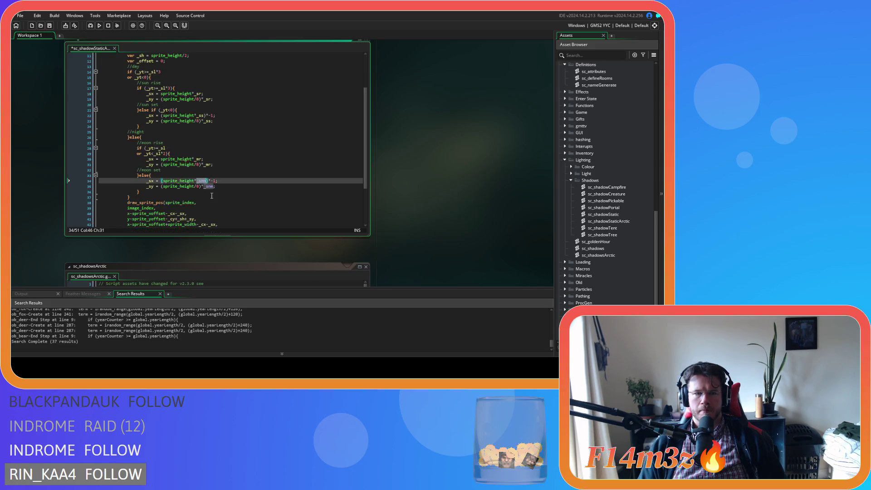
{"action": "double_click", "coordinate": [210, 186]}
{"action": "key", "text": "ctrl+v"}
{"action": "scroll", "coordinate": [227, 191], "scroll_direction": "down", "scroll_amount": 3}
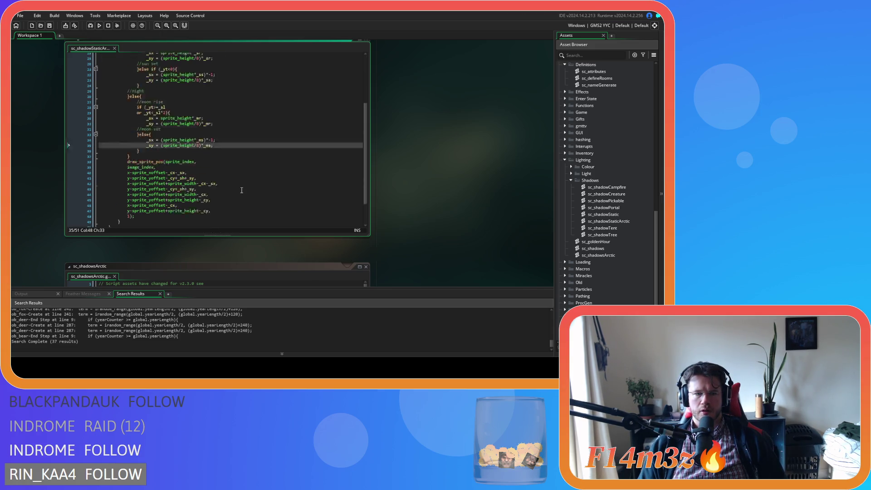
{"action": "scroll", "coordinate": [244, 152], "scroll_direction": "up", "scroll_amount": 6}
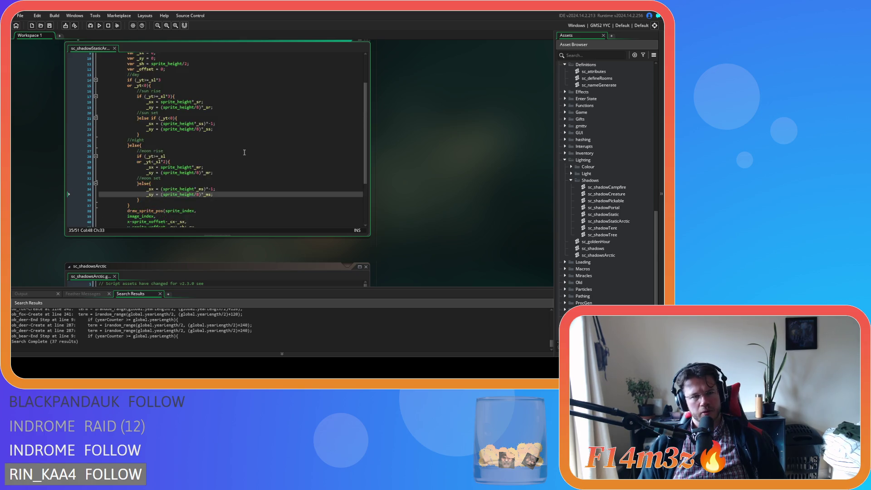
{"action": "scroll", "coordinate": [425, 200], "scroll_direction": "down", "scroll_amount": 3}
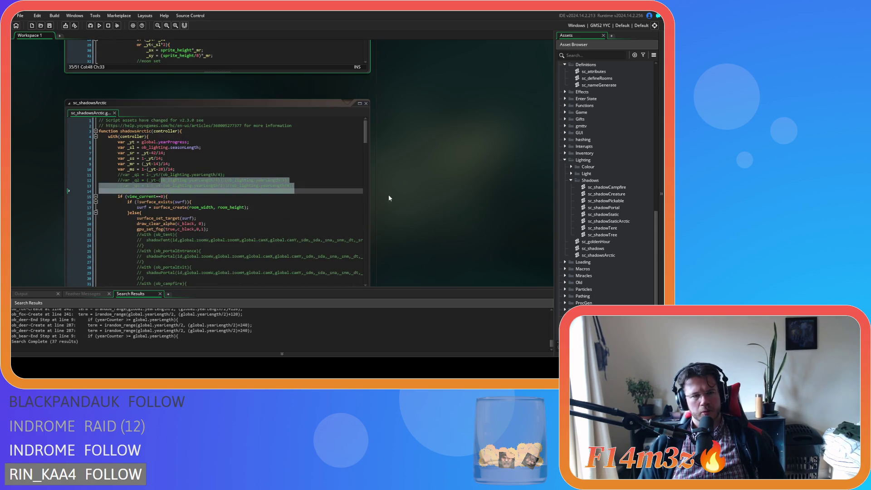
- Comment out the shadow-drawing calls in sc_shadowsArctic, then undo that change
{"action": "left_click", "coordinate": [283, 180]}
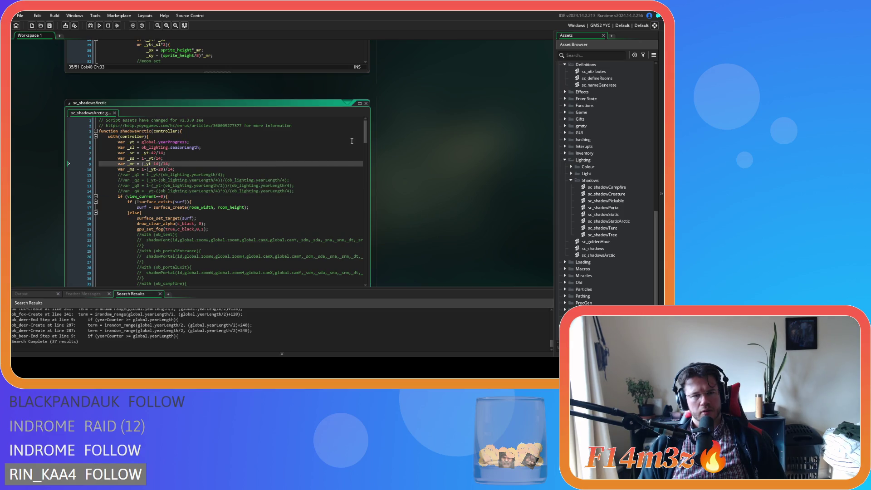
{"action": "mouse_move", "coordinate": [365, 136]}
{"action": "left_mouse_down"}
{"action": "mouse_move", "coordinate": [369, 226]}
{"action": "mouse_move", "coordinate": [367, 185]}
{"action": "left_mouse_up"}
{"action": "scroll", "coordinate": [210, 205], "scroll_direction": "down", "scroll_amount": 20}
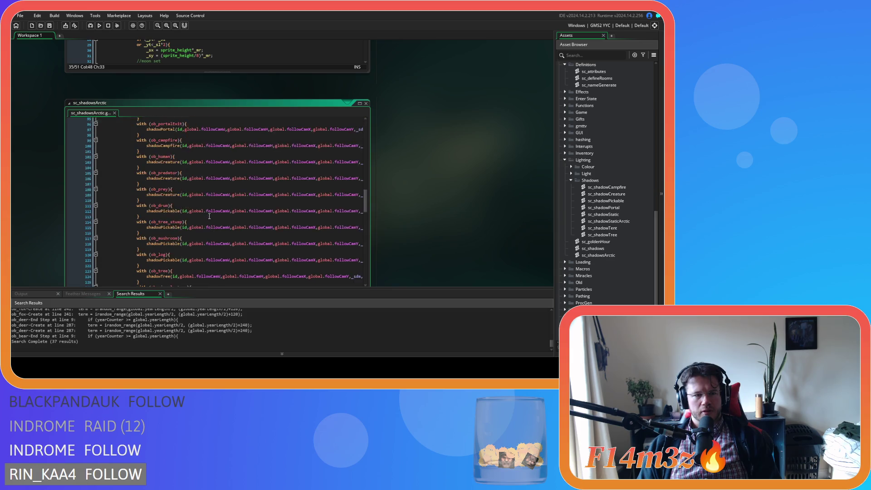
{"action": "scroll", "coordinate": [208, 220], "scroll_direction": "up", "scroll_amount": 3}
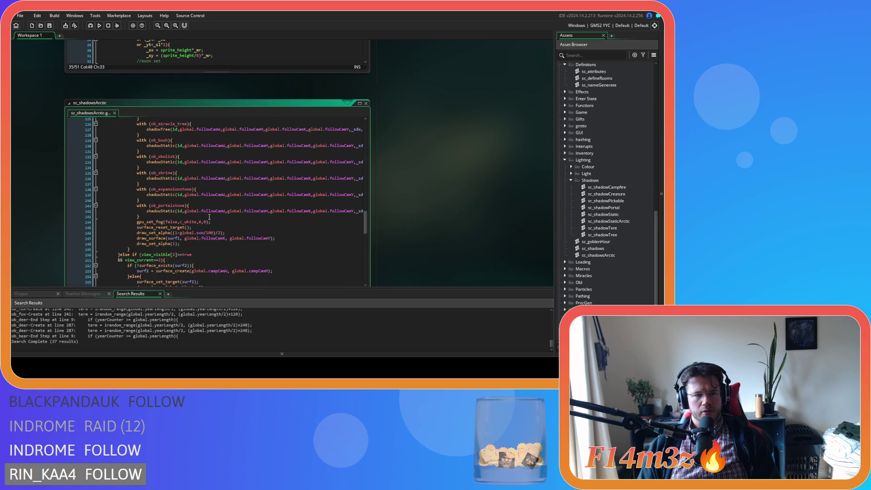
{"action": "mouse_move", "coordinate": [189, 232]}
{"action": "left_mouse_down"}
{"action": "mouse_move", "coordinate": [145, 119]}
{"action": "mouse_move", "coordinate": [145, 188]}
{"action": "mouse_move", "coordinate": [134, 171]}
{"action": "left_mouse_up"}
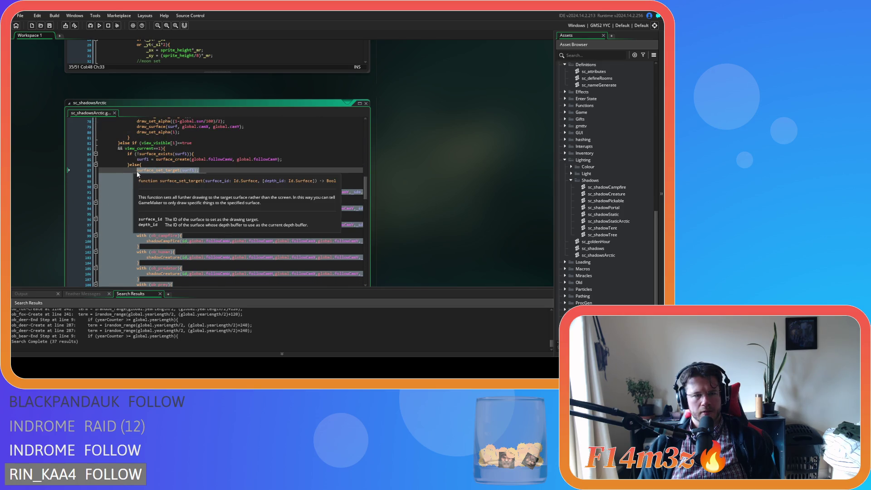
{"action": "key", "text": "ctrl+k"}
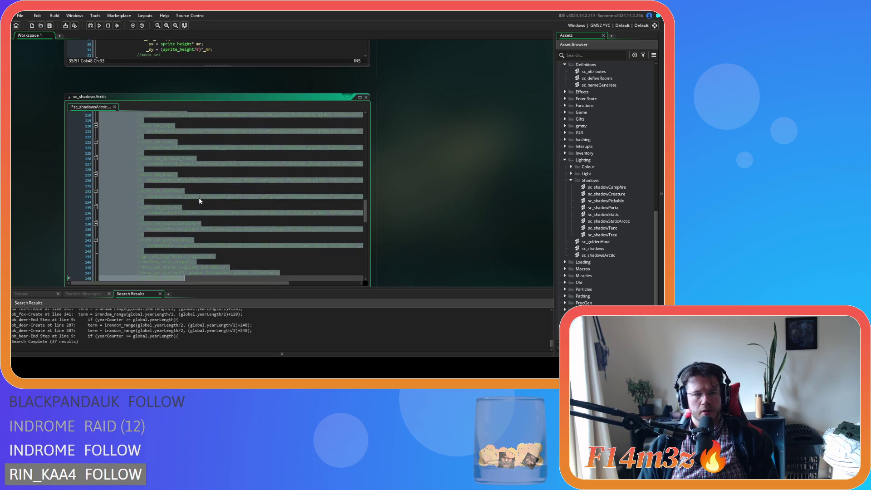
{"action": "scroll", "coordinate": [199, 201], "scroll_direction": "down", "scroll_amount": 5}
{"action": "scroll", "coordinate": [199, 201], "scroll_direction": "up", "scroll_amount": 3}
{"action": "key", "text": "ctrl+z"}
{"action": "scroll", "coordinate": [200, 201], "scroll_direction": "down", "scroll_amount": 15}
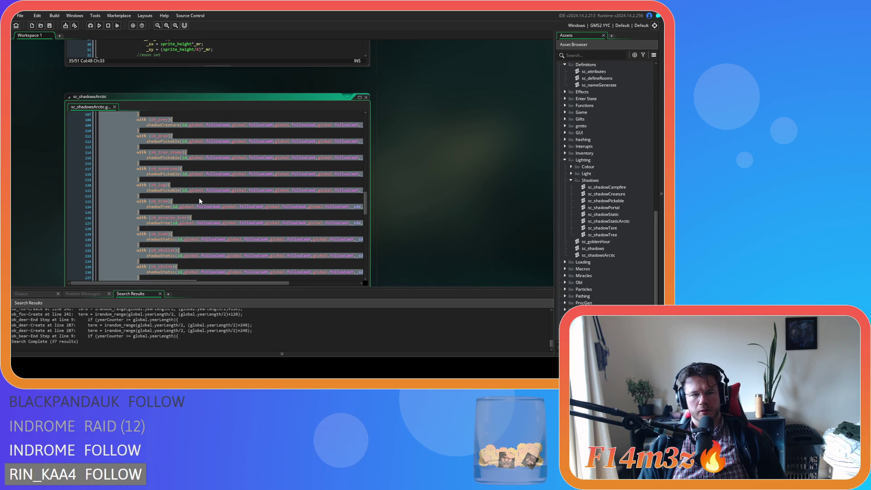
{"action": "scroll", "coordinate": [191, 212], "scroll_direction": "up", "scroll_amount": 12}
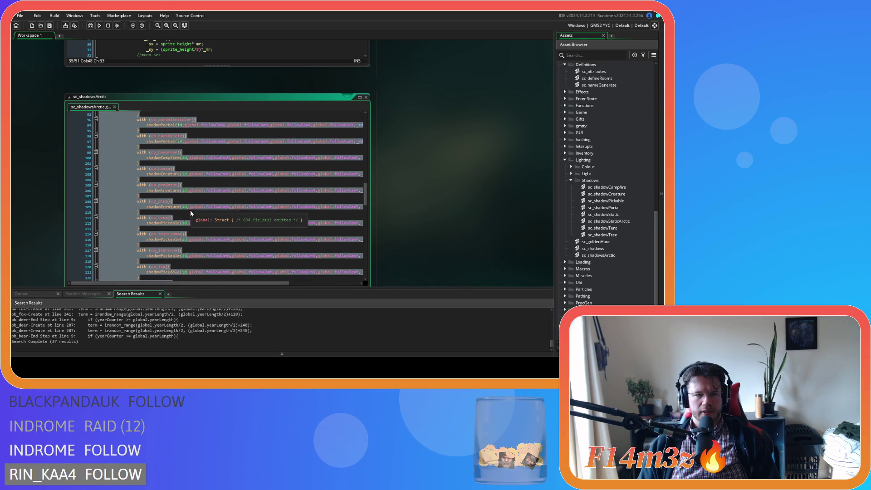
{"action": "scroll", "coordinate": [191, 213], "scroll_direction": "up", "scroll_amount": 18}
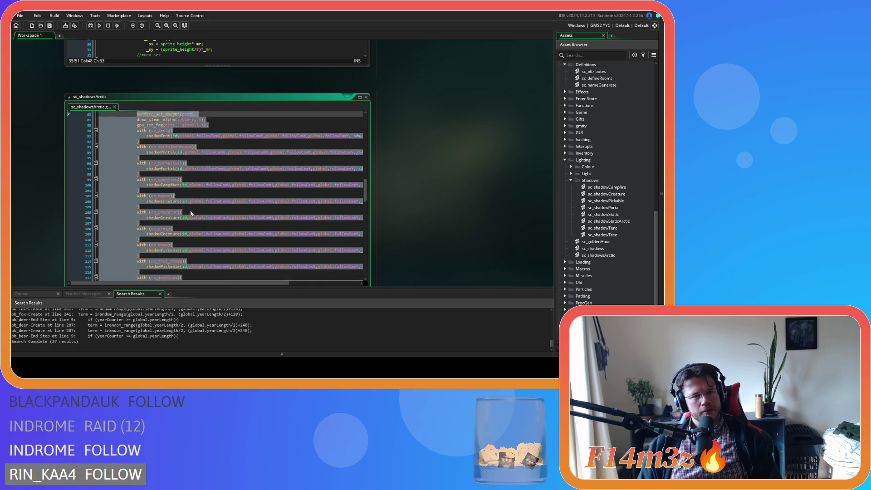
- Replace the selected block in sc_shadowsArctic with the copied campCam shadow code
{"action": "left_click", "coordinate": [191, 211]}
{"action": "scroll", "coordinate": [190, 211], "scroll_direction": "down", "scroll_amount": 11}
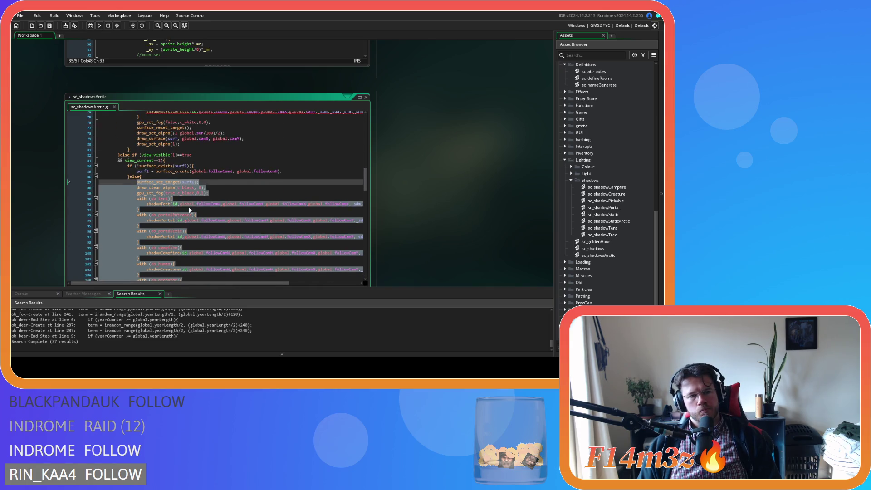
{"action": "scroll", "coordinate": [190, 209], "scroll_direction": "down", "scroll_amount": 19}
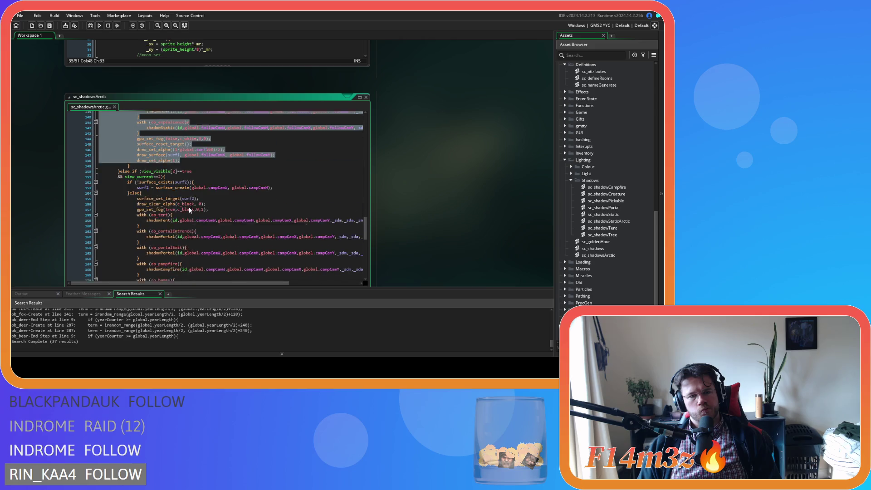
{"action": "mouse_move", "coordinate": [143, 209]}
{"action": "left_mouse_down"}
{"action": "mouse_move", "coordinate": [130, 160]}
{"action": "mouse_move", "coordinate": [118, 183]}
{"action": "mouse_move", "coordinate": [124, 206]}
{"action": "left_mouse_up"}
{"action": "scroll", "coordinate": [140, 190], "scroll_direction": "up", "scroll_amount": 20}
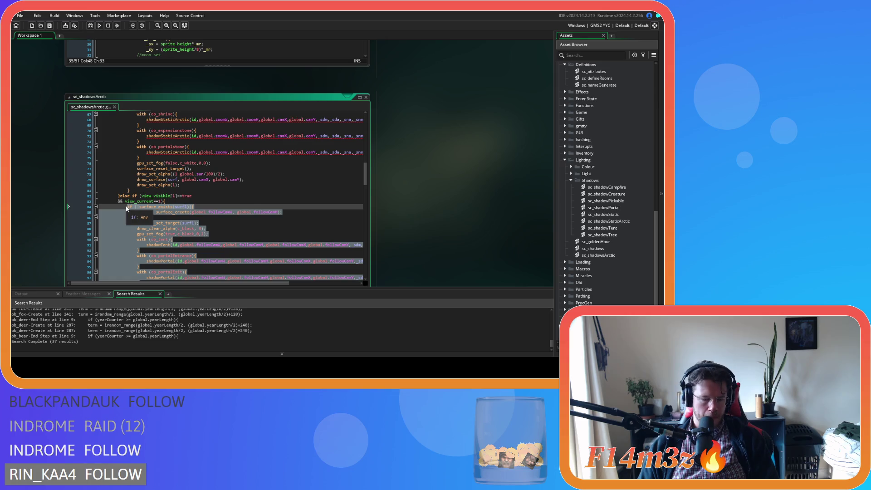
{"action": "key", "text": "ctrl+v"}
{"action": "scroll", "coordinate": [151, 197], "scroll_direction": "down", "scroll_amount": 12}
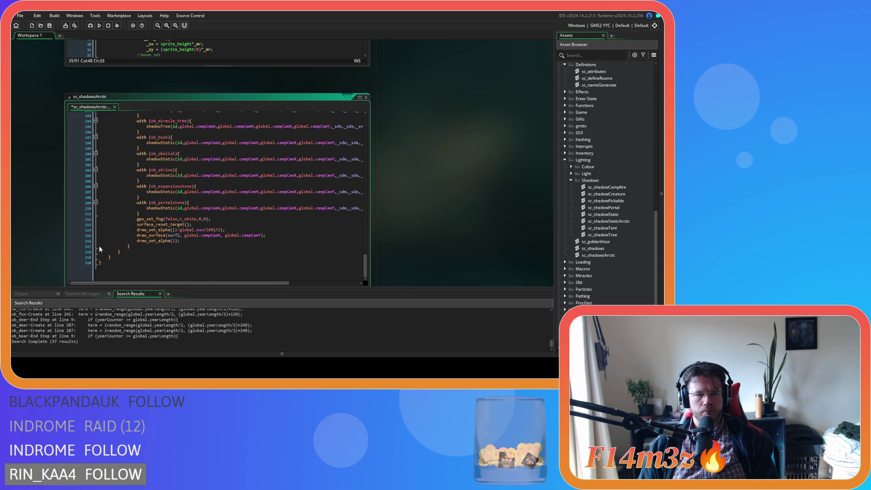
- Comment out the view 2 shadow block on lines 152–218, save, and build with F5
{"action": "left_click", "coordinate": [136, 257]}
{"action": "scroll", "coordinate": [140, 254], "scroll_direction": "up", "scroll_amount": 17}
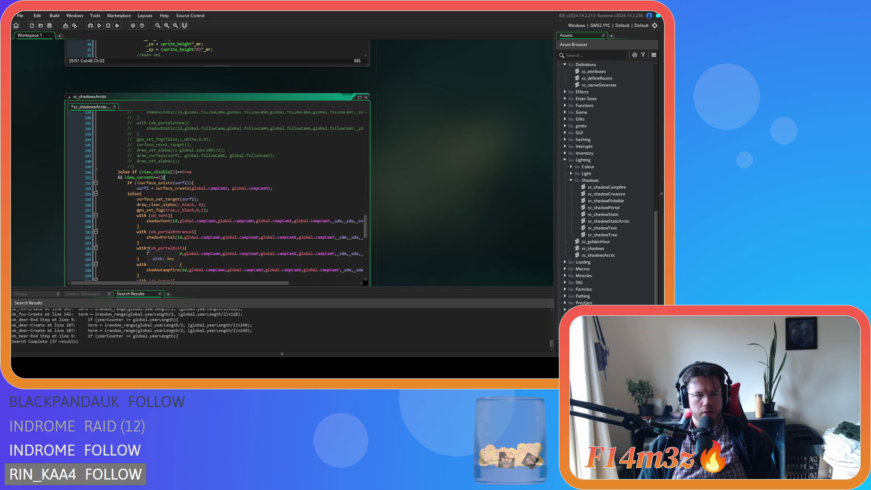
{"action": "scroll", "coordinate": [148, 249], "scroll_direction": "down", "scroll_amount": 18}
{"action": "left_click_drag", "start_coordinate": [132, 246], "coordinate": [126, 170]}
{"action": "scroll", "coordinate": [129, 190], "scroll_direction": "up", "scroll_amount": 17}
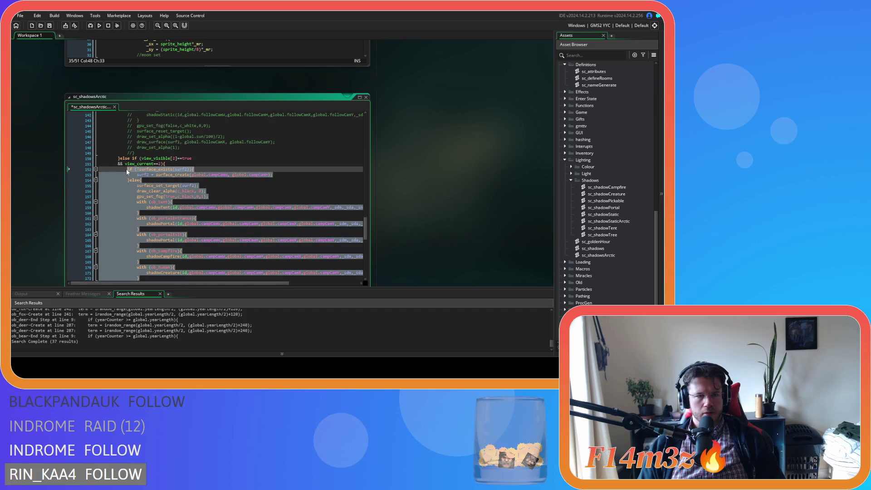
{"action": "key", "text": "ctrl+k"}
{"action": "left_click", "coordinate": [129, 168]}
{"action": "scroll", "coordinate": [182, 182], "scroll_direction": "down", "scroll_amount": 12}
{"action": "key", "text": "ctrl+s"}
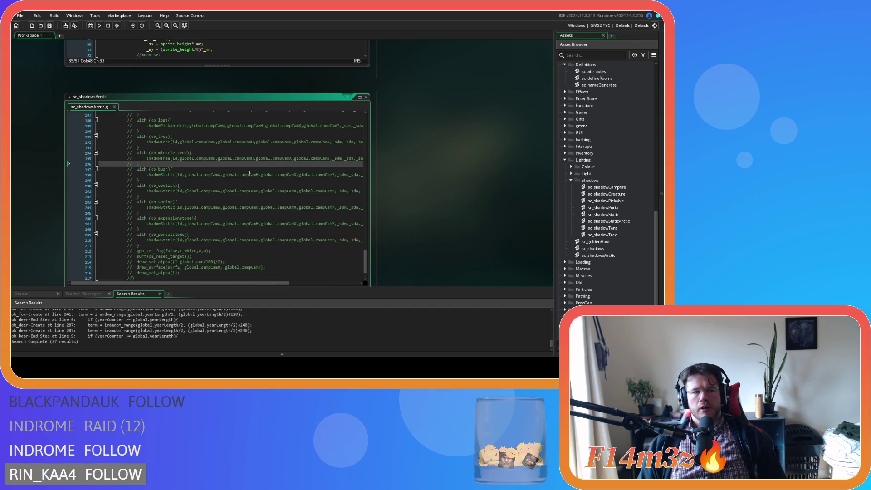
{"action": "key", "text": "F5"}
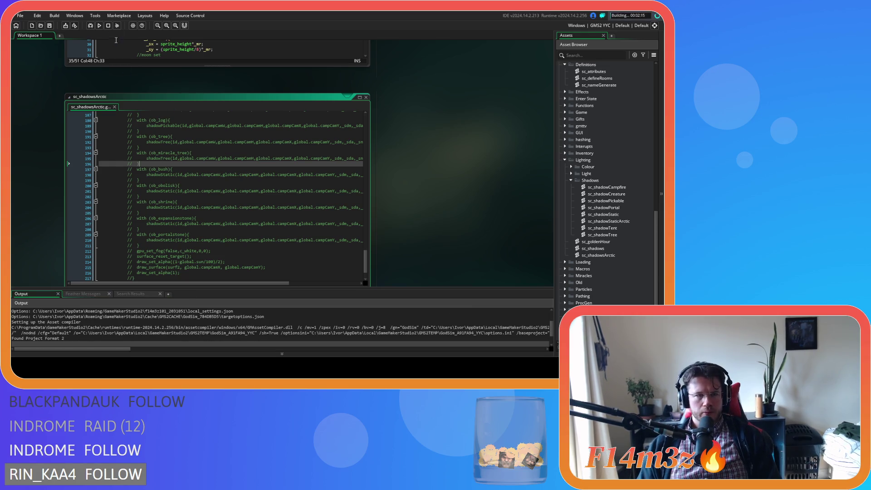
- Stop the build, switch the target from YYC to GMS2 VM, and run the rebuilt game
{"action": "left_click", "coordinate": [108, 25]}
{"action": "left_click", "coordinate": [608, 26]}
{"action": "left_click", "coordinate": [456, 43]}
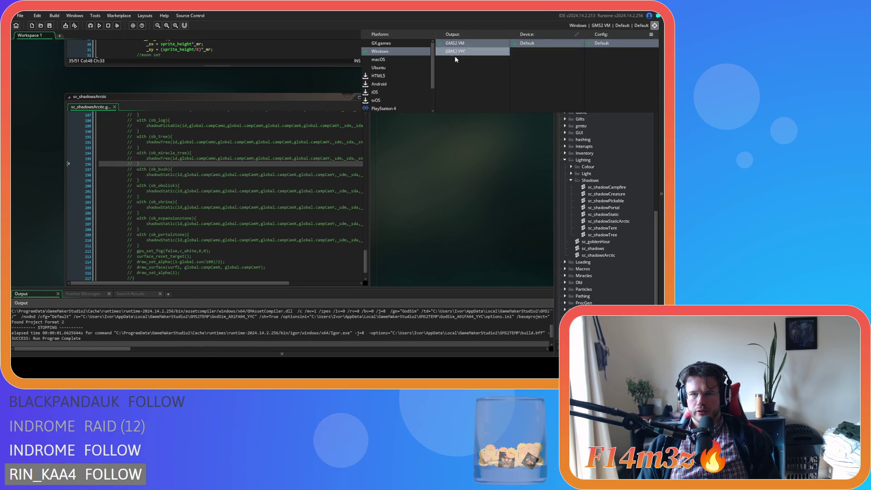
{"action": "left_click", "coordinate": [99, 25]}
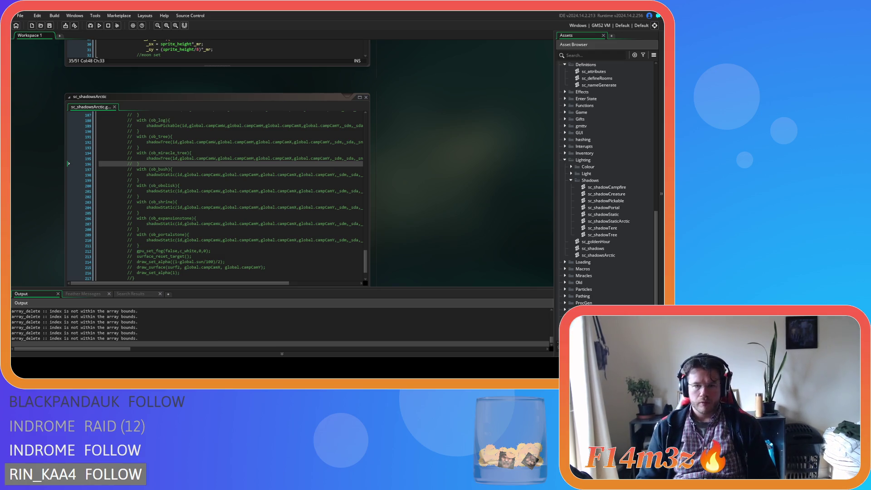
{"action": "key", "text": "alt+Tab"}
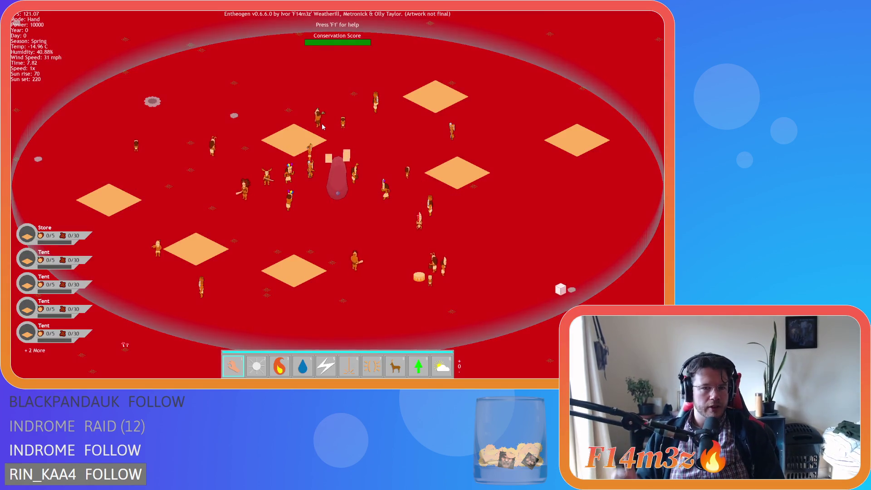
- Pan and zoom the red map away from the village to the lakes and snow terrain
{"action": "scroll", "coordinate": [317, 118], "scroll_direction": "down", "scroll_amount": 8}
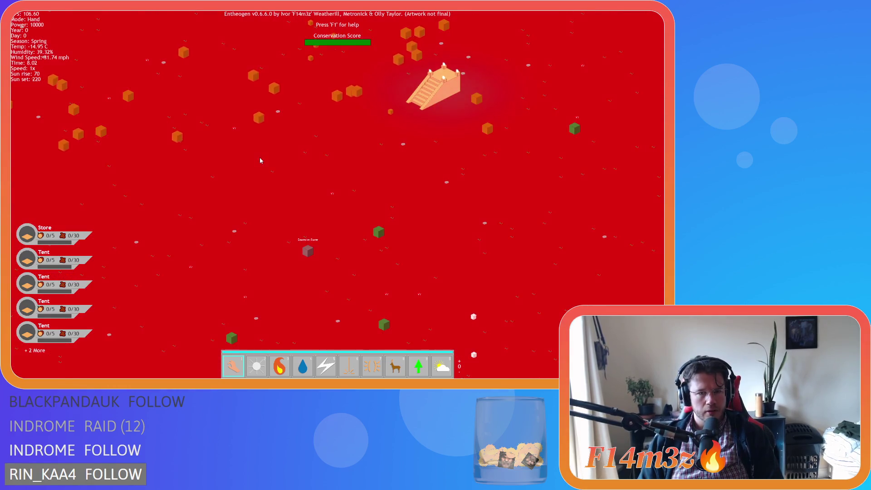
{"action": "scroll", "coordinate": [260, 157], "scroll_direction": "up", "scroll_amount": 4}
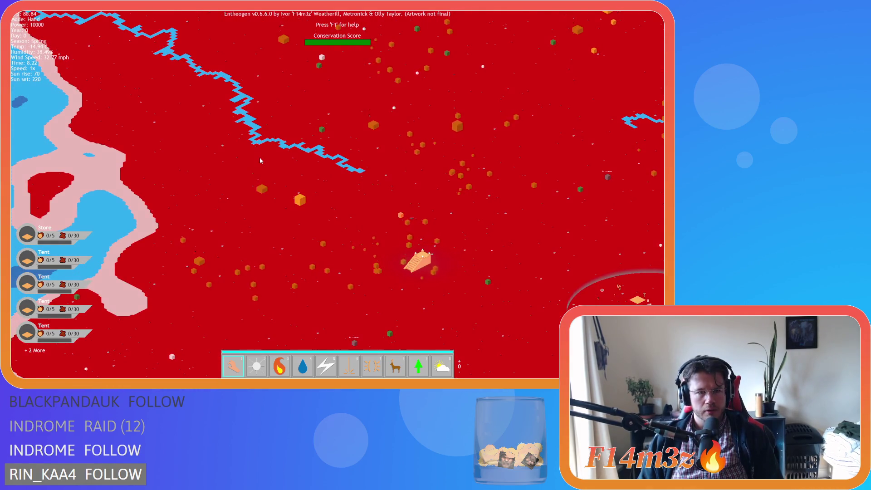
{"action": "key", "text": "s"}
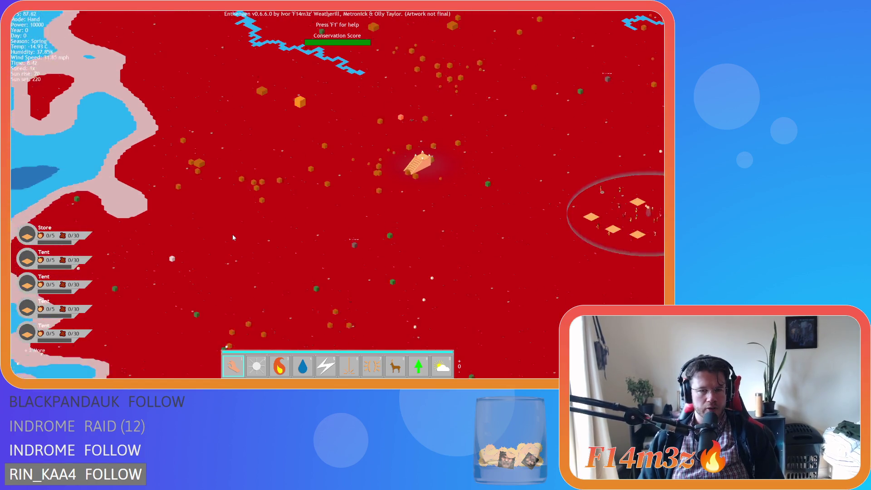
{"action": "scroll", "coordinate": [232, 236], "scroll_direction": "up", "scroll_amount": 2}
{"action": "scroll", "coordinate": [233, 236], "scroll_direction": "down", "scroll_amount": 2}
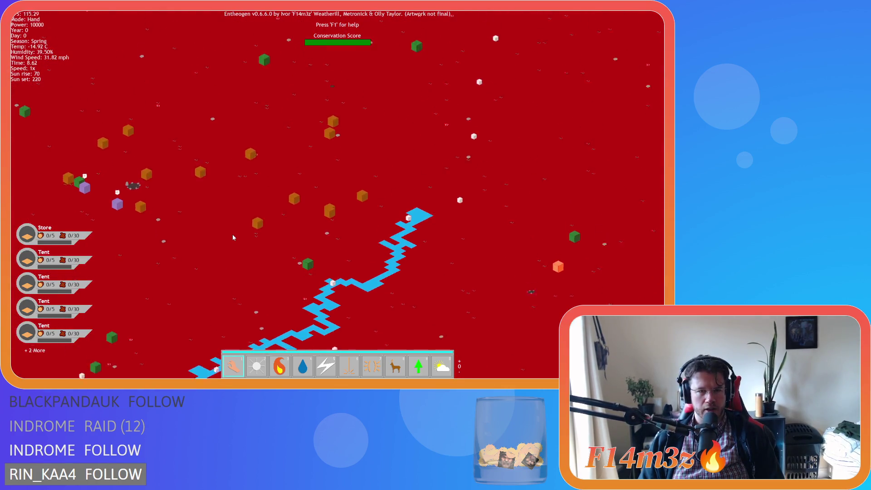
{"action": "key", "text": "s"}
{"action": "scroll", "coordinate": [233, 237], "scroll_direction": "down", "scroll_amount": 2}
{"action": "key", "text": "w"}
{"action": "scroll", "coordinate": [233, 237], "scroll_direction": "up", "scroll_amount": 4}
{"action": "scroll", "coordinate": [233, 237], "scroll_direction": "down", "scroll_amount": 2}
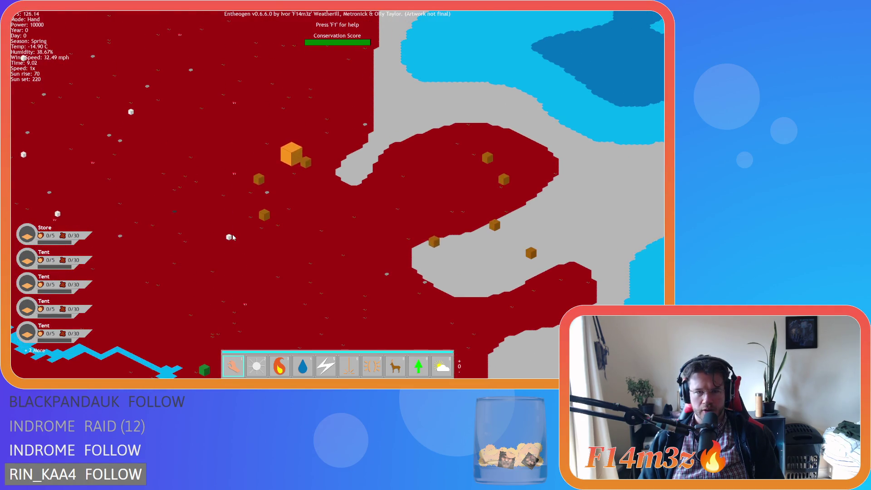
{"action": "scroll", "coordinate": [233, 238], "scroll_direction": "down", "scroll_amount": 2}
- Recentre the village circle, survey other terrain, then quit the game with Escape and Y
{"action": "key", "text": "w"}
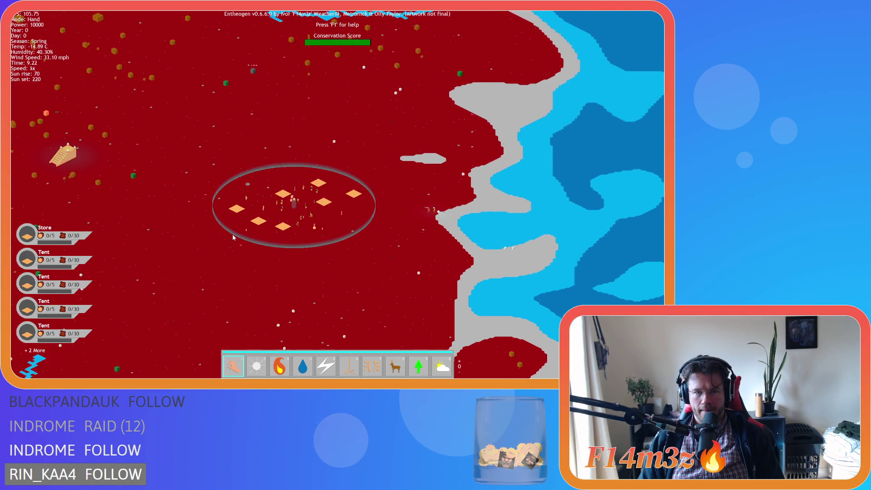
{"action": "scroll", "coordinate": [232, 236], "scroll_direction": "up", "scroll_amount": 2}
{"action": "scroll", "coordinate": [232, 236], "scroll_direction": "up", "scroll_amount": 2}
{"action": "scroll", "coordinate": [232, 238], "scroll_direction": "down", "scroll_amount": 2}
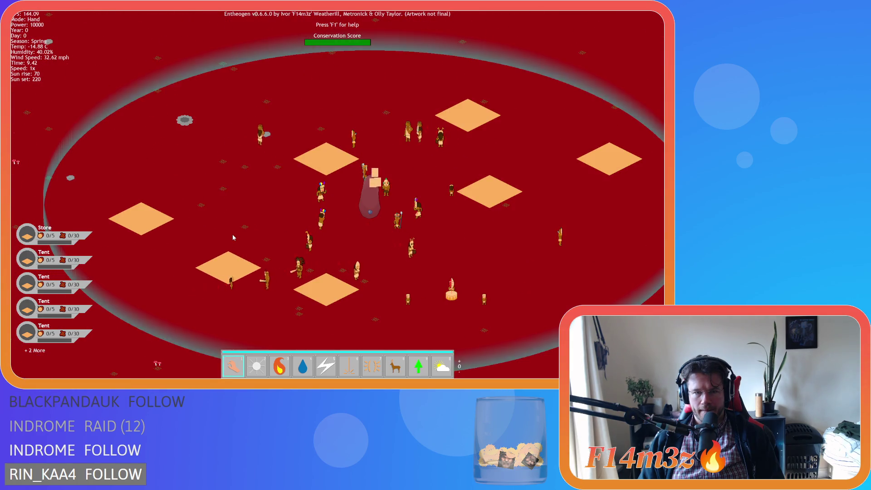
{"action": "scroll", "coordinate": [232, 238], "scroll_direction": "down", "scroll_amount": 2}
{"action": "scroll", "coordinate": [233, 237], "scroll_direction": "up", "scroll_amount": 4}
{"action": "key", "text": "w"}
{"action": "scroll", "coordinate": [233, 237], "scroll_direction": "up", "scroll_amount": 2}
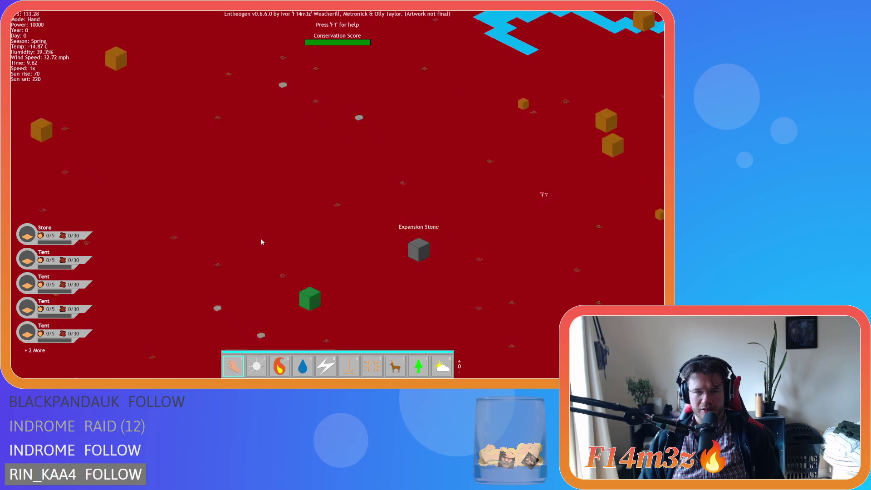
{"action": "scroll", "coordinate": [362, 204], "scroll_direction": "up", "scroll_amount": 2}
{"action": "scroll", "coordinate": [293, 271], "scroll_direction": "down", "scroll_amount": 3}
{"action": "scroll", "coordinate": [292, 275], "scroll_direction": "down", "scroll_amount": 5}
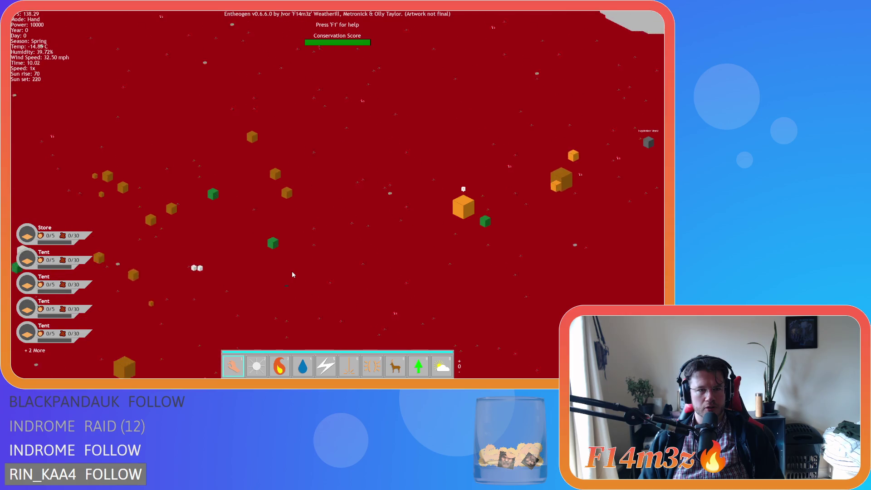
{"action": "scroll", "coordinate": [293, 271], "scroll_direction": "up", "scroll_amount": 5}
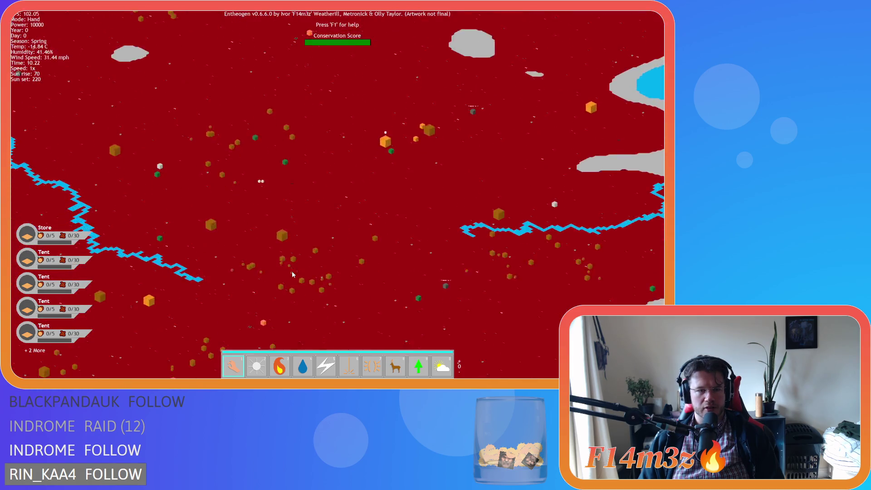
{"action": "key", "text": "Escape"}
{"action": "key", "text": "y"}
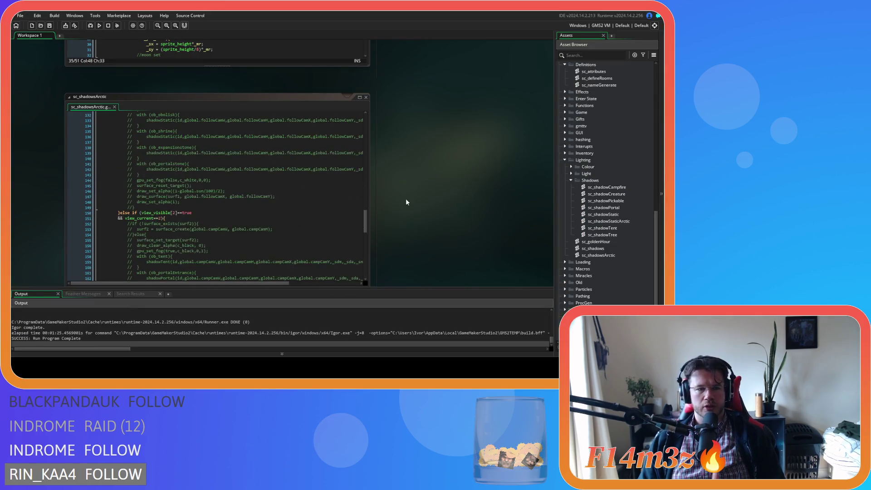
- Add shadowsArctic(id); under the ArcticTundra branch of ob_shadow's Draw event, run, and open sc_shadowsArctic
{"action": "scroll", "coordinate": [407, 200], "scroll_direction": "down", "scroll_amount": 5}
{"action": "scroll", "coordinate": [377, 208], "scroll_direction": "up", "scroll_amount": 4}
{"action": "scroll", "coordinate": [369, 175], "scroll_direction": "up", "scroll_amount": 10}
{"action": "scroll", "coordinate": [368, 174], "scroll_direction": "up", "scroll_amount": 5}
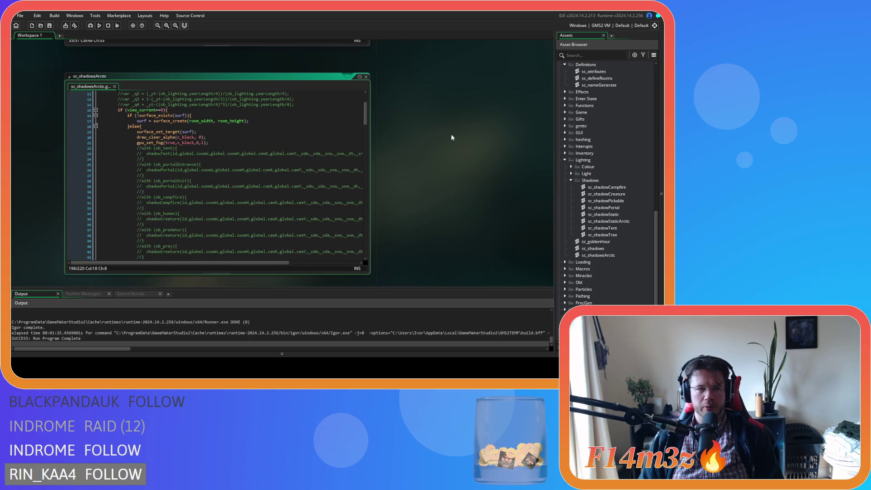
{"action": "scroll", "coordinate": [451, 136], "scroll_direction": "up", "scroll_amount": 10}
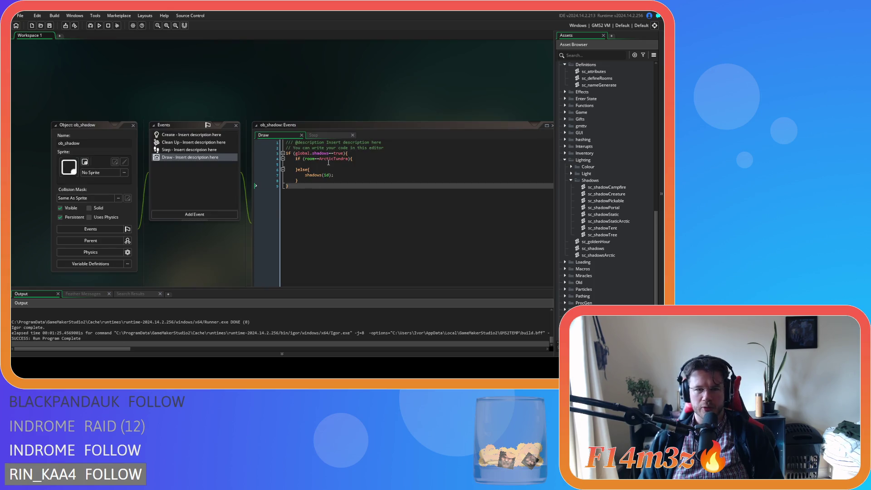
{"action": "left_click", "coordinate": [339, 162]}
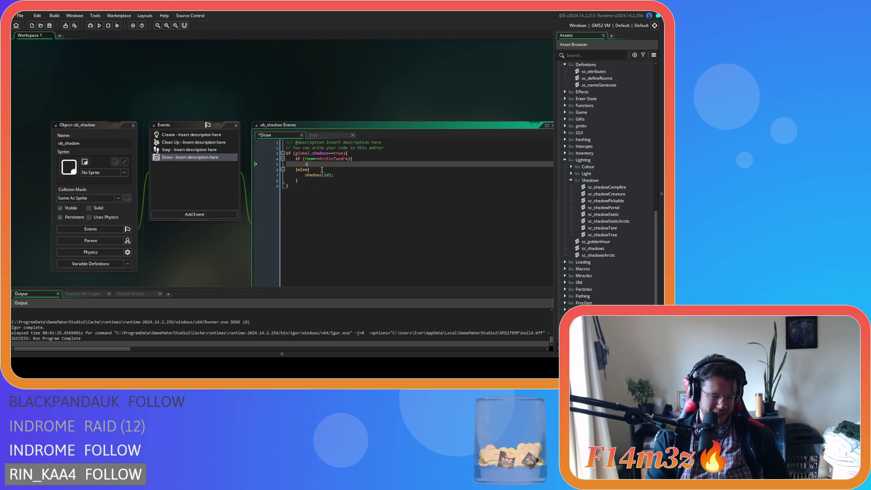
{"action": "type", "text": "shadow"}
{"action": "key", "text": "Down"}
{"action": "key", "text": "Down"}
{"action": "key", "text": "Down"}
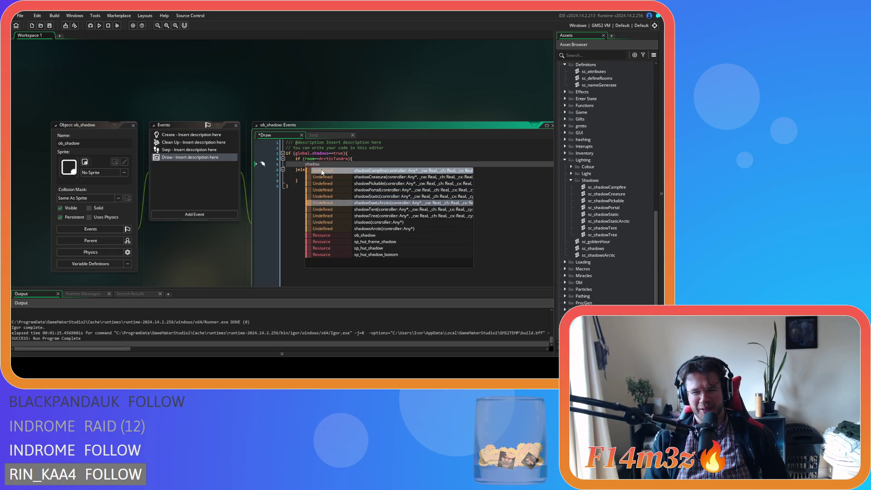
{"action": "key", "text": "Return"}
{"action": "type", "text": "d);"}
{"action": "key", "text": "F5"}
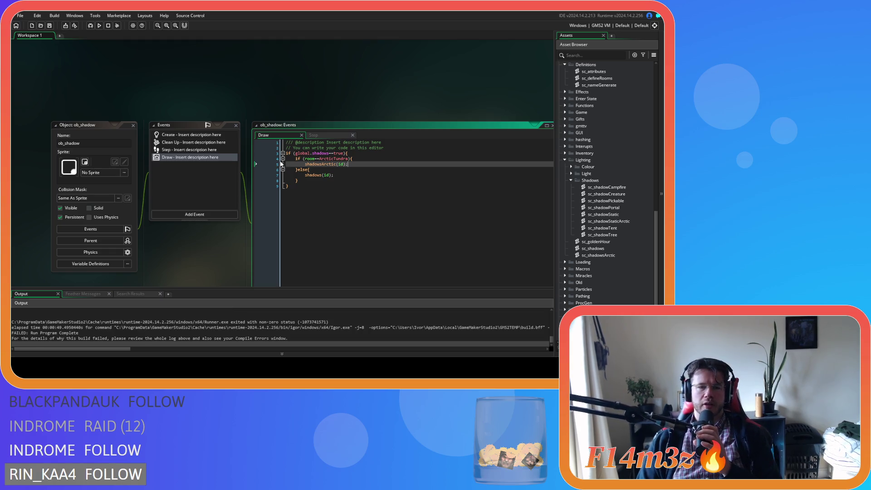
{"action": "middle_click", "coordinate": [320, 164]}
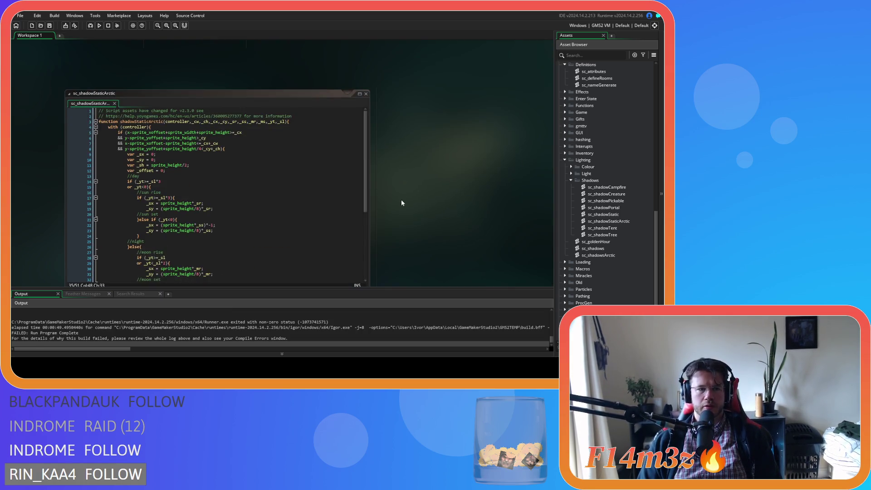
- Replace the bush shadowStaticArctic call's arguments with _sr,_ss,_mr,_ms,_yt,_sl
{"action": "scroll", "coordinate": [401, 203], "scroll_direction": "down", "scroll_amount": 3}
{"action": "left_click", "coordinate": [269, 220]}
{"action": "scroll", "coordinate": [270, 220], "scroll_direction": "down", "scroll_amount": 3}
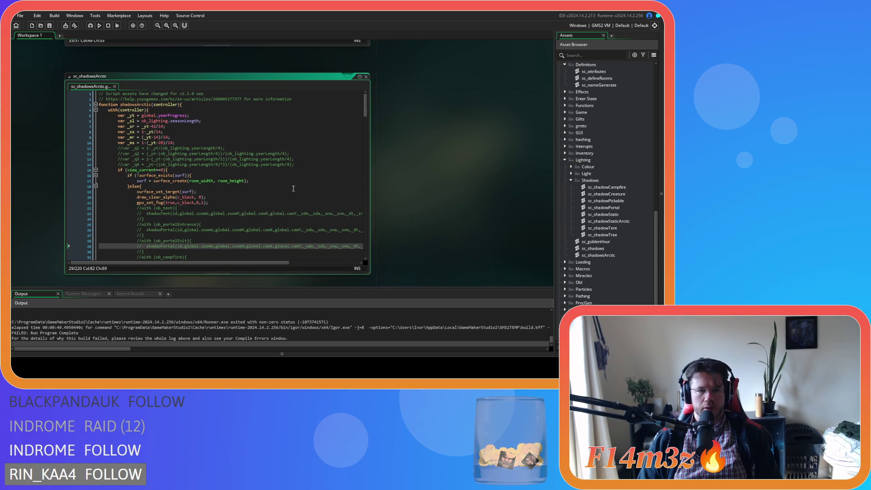
{"action": "scroll", "coordinate": [270, 220], "scroll_direction": "down", "scroll_amount": 10}
{"action": "mouse_move", "coordinate": [246, 263]}
{"action": "left_mouse_down"}
{"action": "mouse_move", "coordinate": [319, 264]}
{"action": "mouse_move", "coordinate": [248, 264]}
{"action": "left_mouse_up"}
{"action": "scroll", "coordinate": [223, 194], "scroll_direction": "up", "scroll_amount": 12}
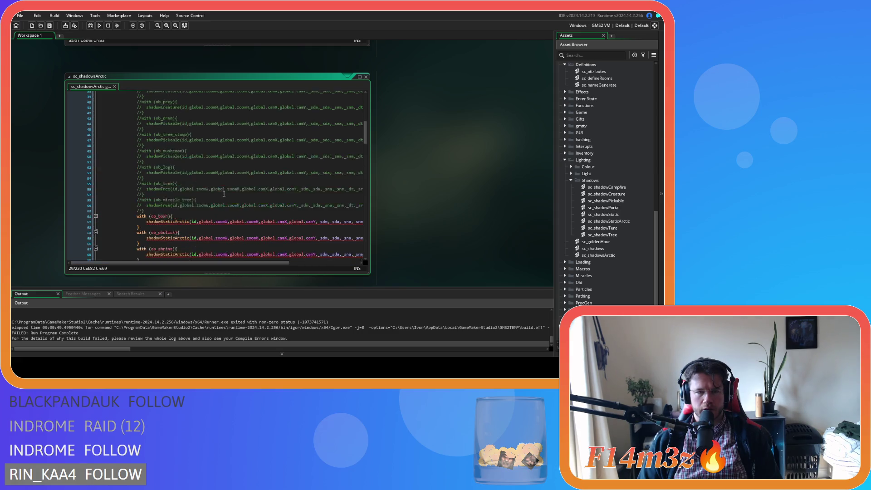
{"action": "scroll", "coordinate": [223, 194], "scroll_direction": "down", "scroll_amount": 10}
{"action": "left_click_drag", "start_coordinate": [249, 263], "coordinate": [305, 262]}
{"action": "scroll", "coordinate": [308, 200], "scroll_direction": "down", "scroll_amount": 3}
{"action": "left_click_drag", "start_coordinate": [329, 154], "coordinate": [256, 154]}
{"action": "key", "text": "BackSpace"}
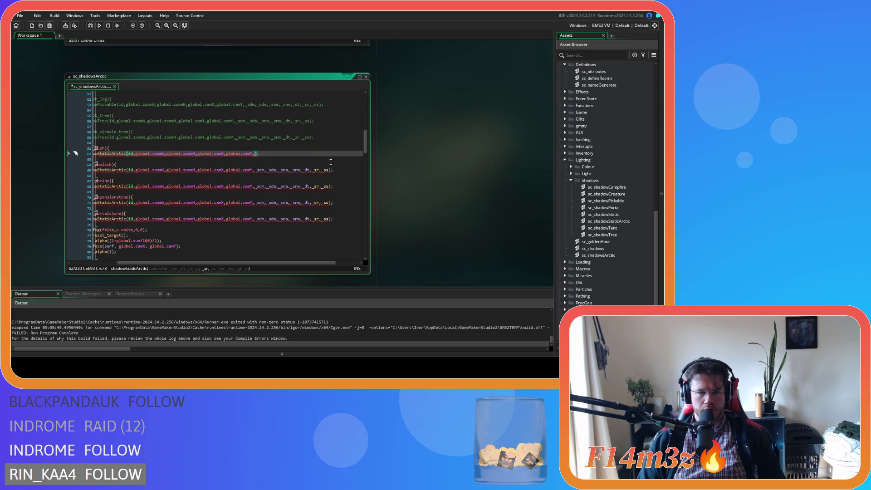
{"action": "type", "text": "_sr,"}
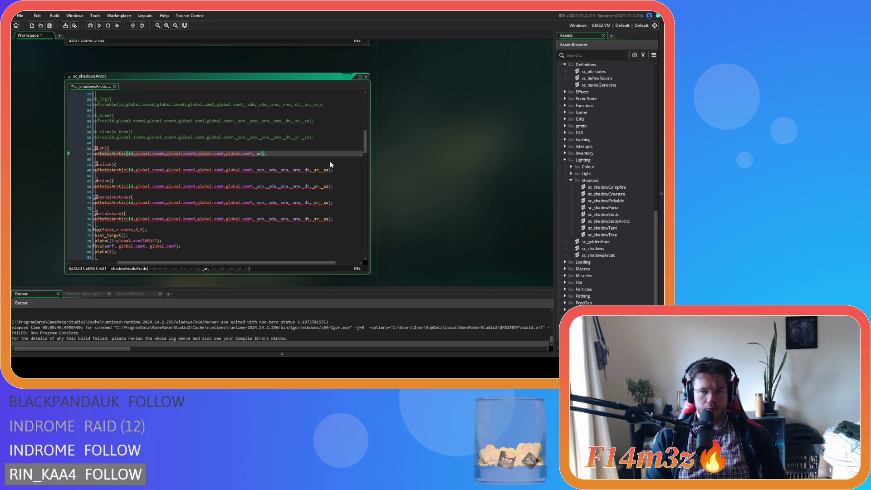
{"action": "type", "text": "ss"}
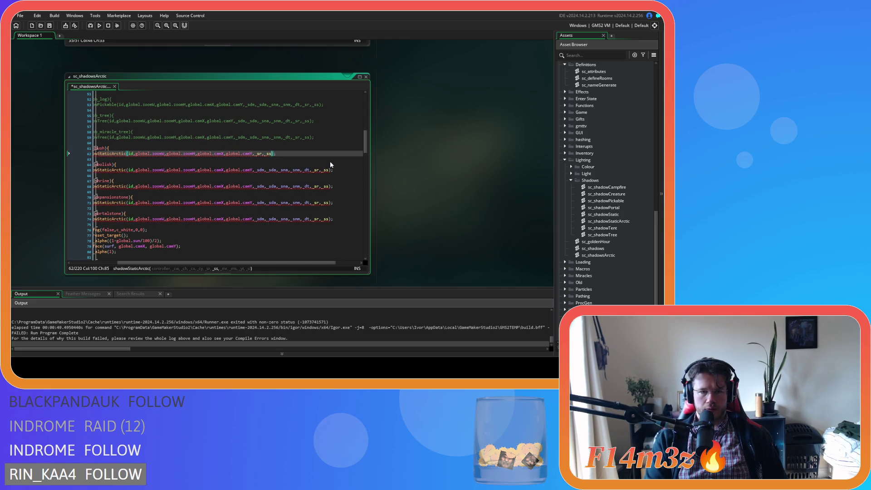
{"action": "type", "text": ",_mrm"}
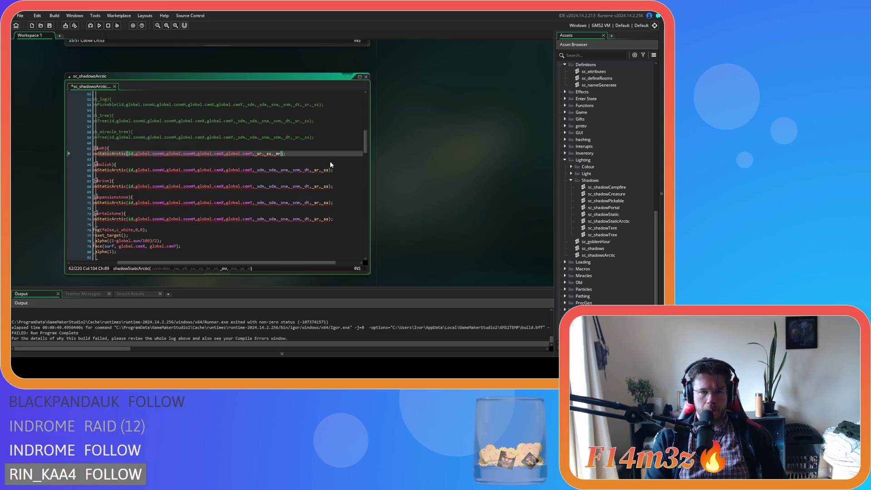
{"action": "key", "text": "BackSpace"}
{"action": "type", "text": ",_ms,_"}
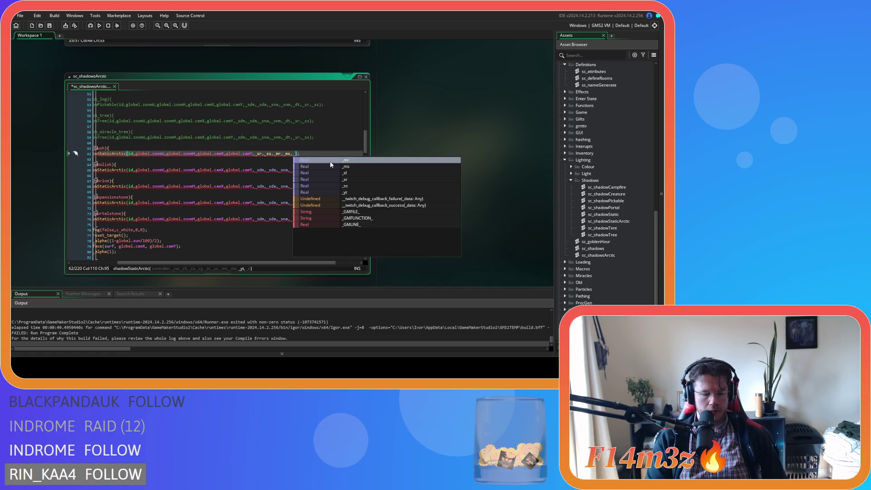
{"action": "type", "text": "yt,_sl"}
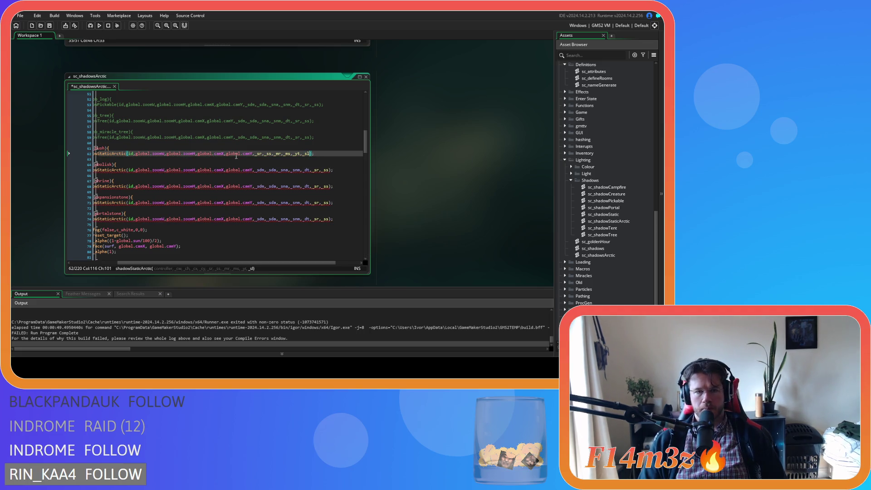
- Paste the new argument list into the obelisk, shrine, expansionstone and portalstone calls
{"action": "left_click_drag", "start_coordinate": [252, 154], "coordinate": [311, 158]}
{"action": "key", "text": "ctrl+c"}
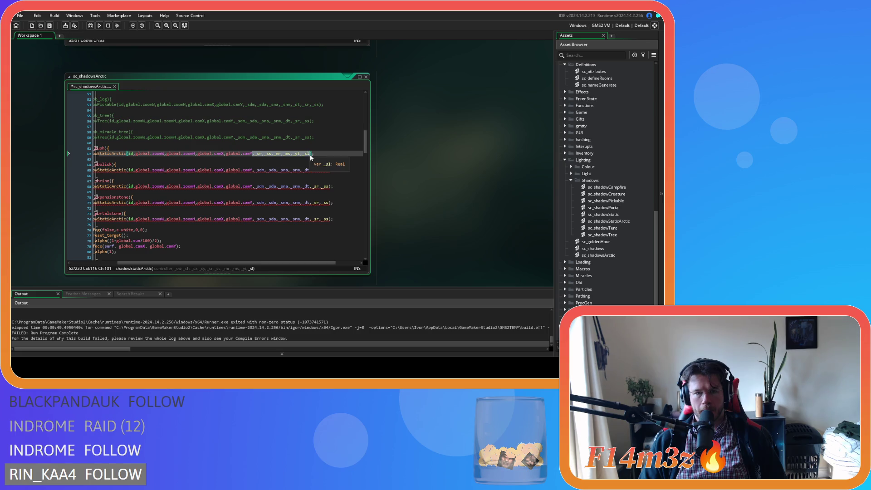
{"action": "left_click_drag", "start_coordinate": [254, 170], "coordinate": [329, 172]}
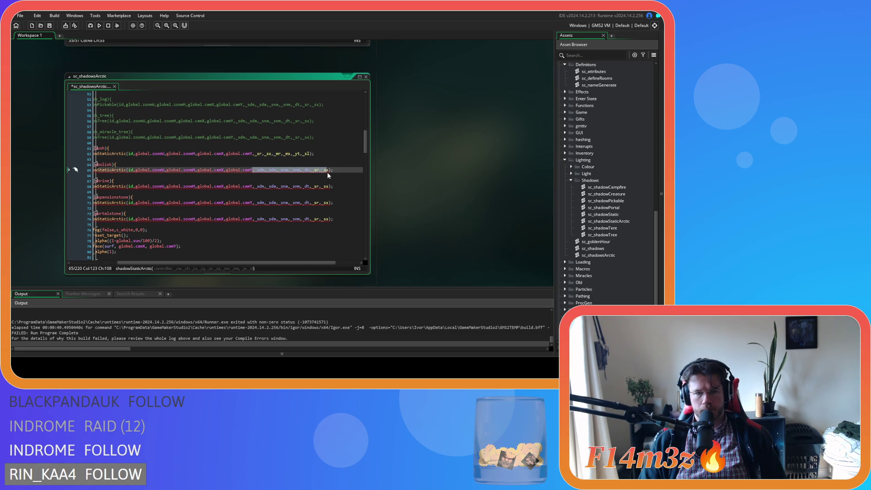
{"action": "key", "text": "ctrl+v"}
{"action": "left_click_drag", "start_coordinate": [253, 187], "coordinate": [331, 186]}
{"action": "key", "text": "ctrl+v"}
{"action": "left_click_drag", "start_coordinate": [253, 203], "coordinate": [325, 208]}
{"action": "key", "text": "ctrl+v"}
{"action": "left_click_drag", "start_coordinate": [252, 219], "coordinate": [329, 220]}
{"action": "key", "text": "ctrl+v"}
- Save and build the project, then go to the draw_set_alpha line
{"action": "key", "text": "F5"}
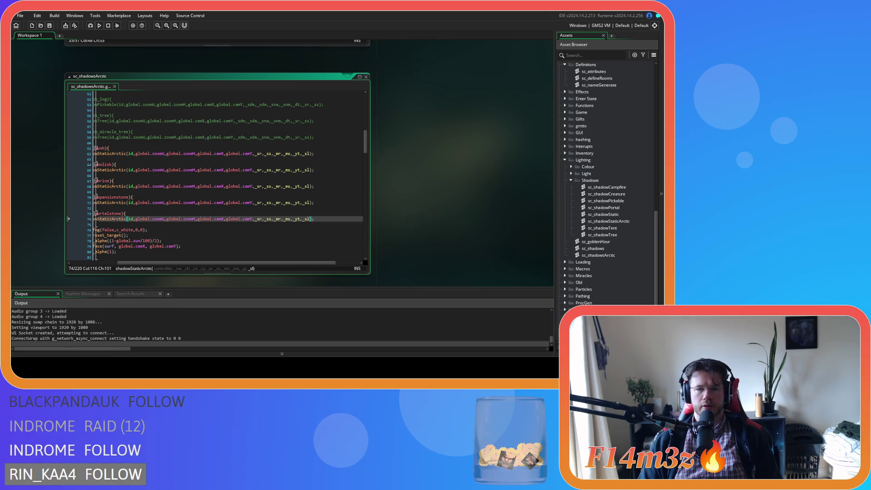
{"action": "left_click_drag", "start_coordinate": [167, 264], "coordinate": [129, 264]}
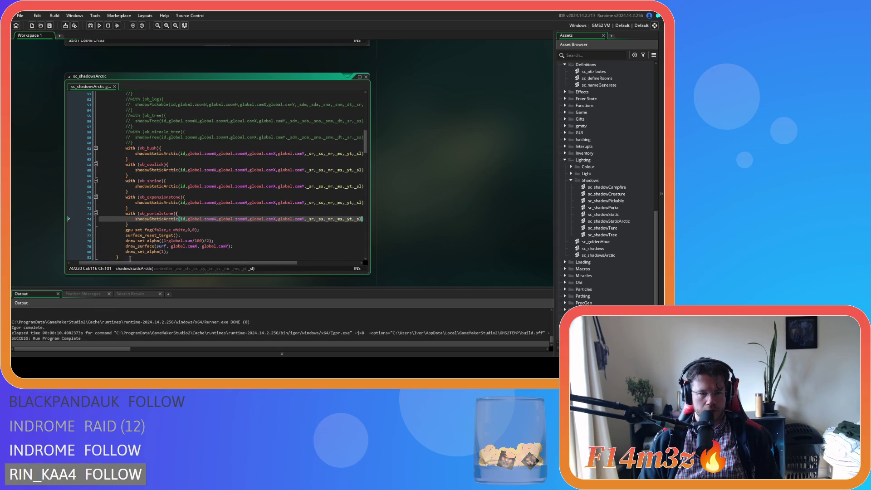
{"action": "left_click", "coordinate": [163, 241]}
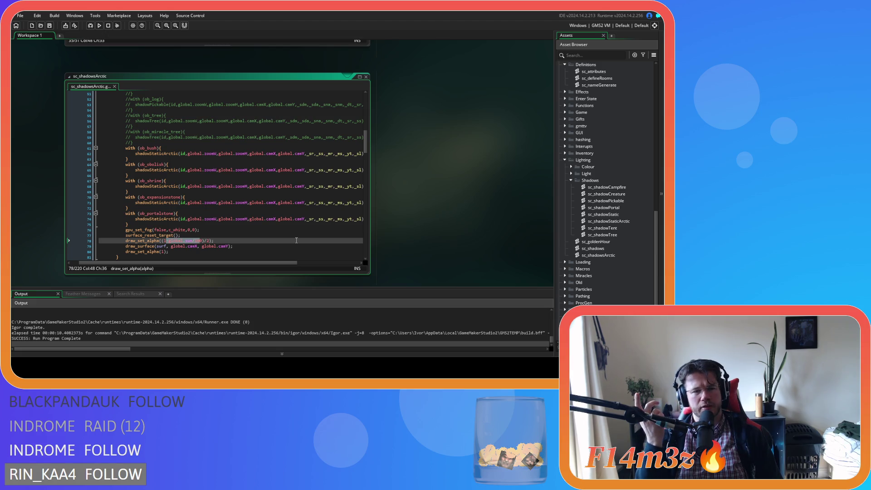
- Rebuild and launch Entheogen, letting it load the Arctic Tundra camp map
{"action": "key", "text": "F5"}
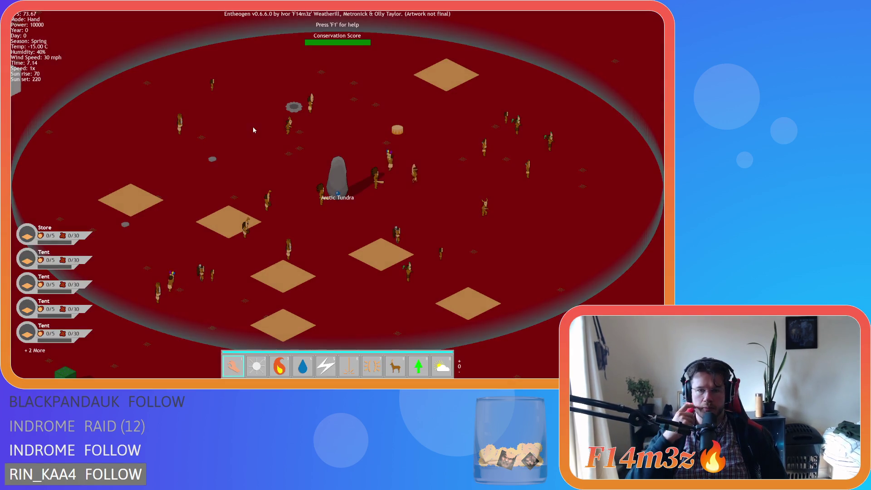
- Quicksave the run and pan the zoomed-out camera from the camp toward the river
{"action": "key", "text": "F5"}
{"action": "scroll", "coordinate": [221, 113], "scroll_direction": "down", "scroll_amount": 5}
{"action": "scroll", "coordinate": [225, 168], "scroll_direction": "up", "scroll_amount": 5}
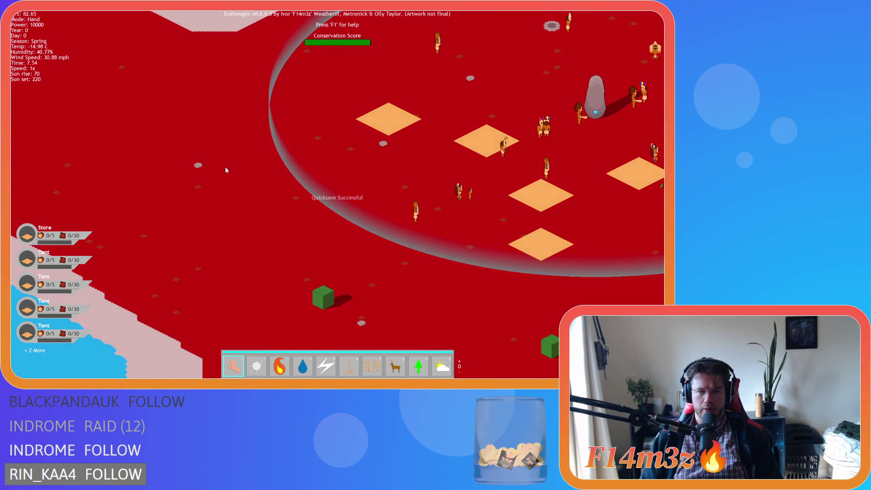
{"action": "key", "text": "s"}
{"action": "key", "text": "d"}
{"action": "scroll", "coordinate": [225, 168], "scroll_direction": "down", "scroll_amount": 5}
{"action": "key", "text": "w"}
{"action": "key", "text": "d"}
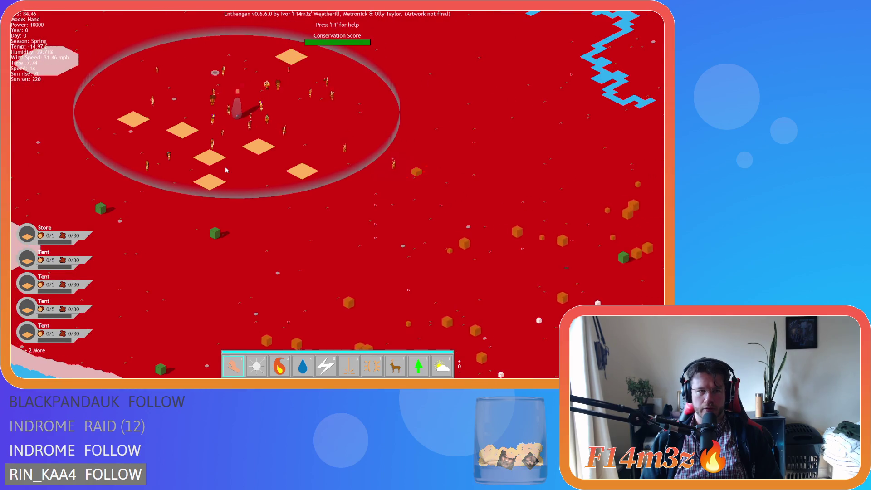
{"action": "key", "text": "s"}
{"action": "key", "text": "w"}
{"action": "key", "text": "a"}
{"action": "key", "text": "w"}
{"action": "key", "text": "d"}
{"action": "key", "text": "s"}
{"action": "key", "text": "d"}
{"action": "key", "text": "w"}
- Pan across the tundra to inspect the cube shadows, then bring up the quit prompt
{"action": "key", "text": "w"}
{"action": "key", "text": "d"}
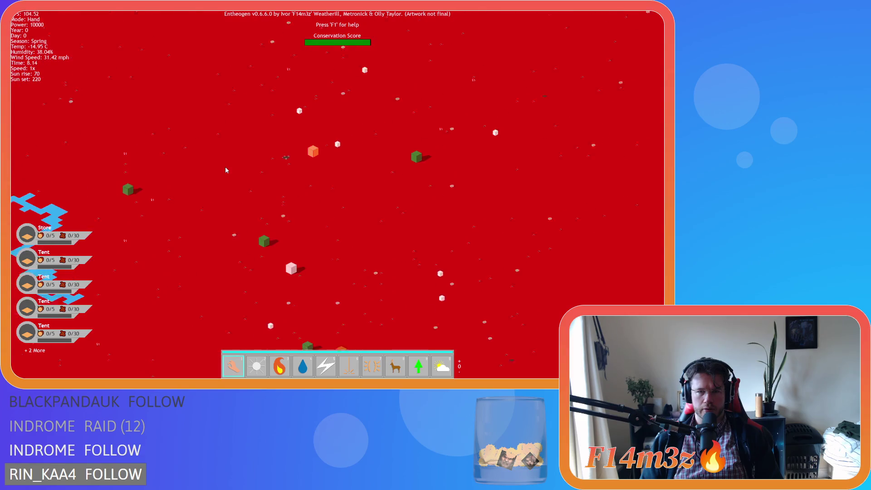
{"action": "key", "text": "s"}
{"action": "key", "text": "w"}
{"action": "key", "text": "a"}
{"action": "key", "text": "d"}
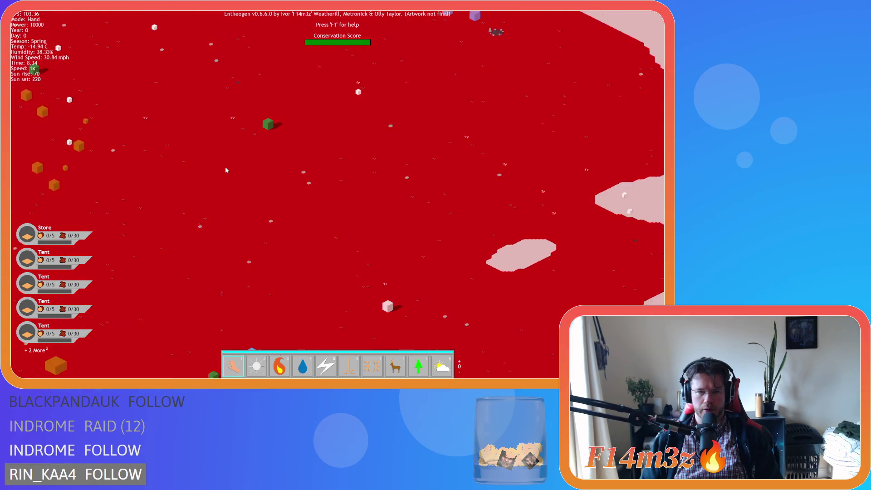
{"action": "key", "text": "w"}
{"action": "key", "text": "d"}
{"action": "key", "text": "a"}
{"action": "key", "text": "w"}
{"action": "key", "text": "a"}
{"action": "key", "text": "s"}
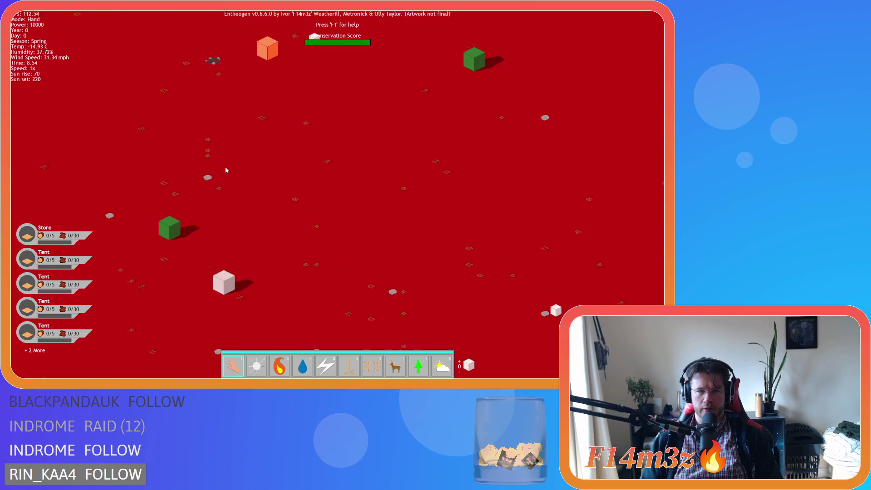
{"action": "key", "text": "w"}
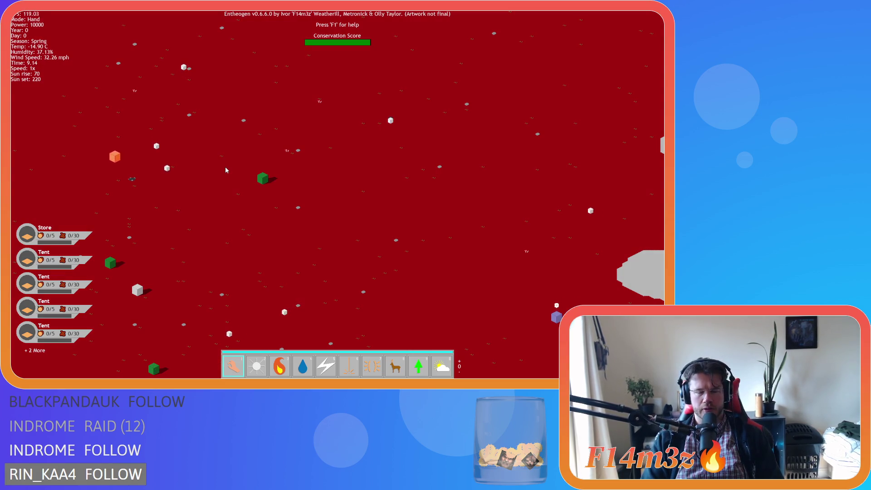
{"action": "key", "text": "a"}
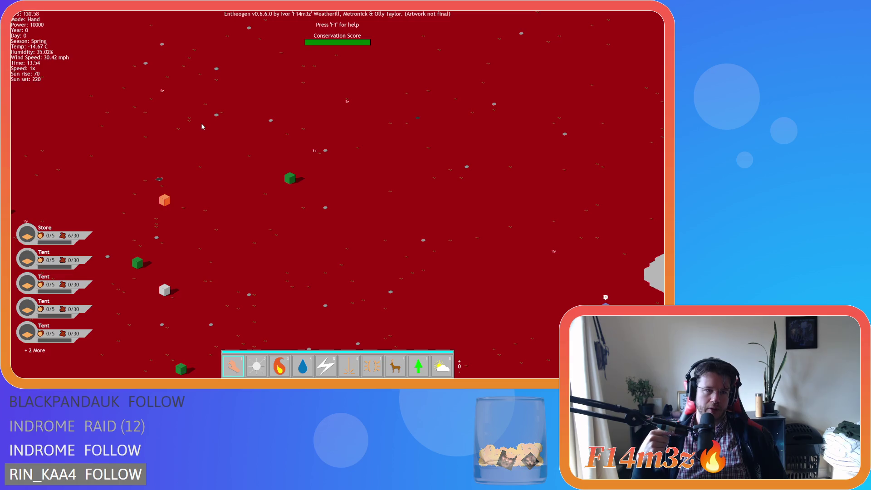
{"action": "key", "text": "Escape"}
- Confirm quitting the game and open ob_lighting's Create event code
{"action": "key", "text": "y"}
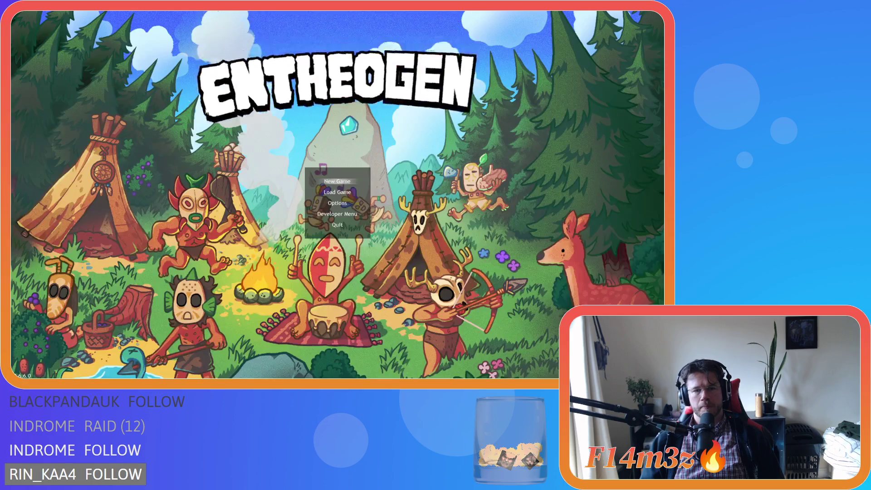
{"action": "scroll", "coordinate": [281, 163], "scroll_direction": "up", "scroll_amount": 5}
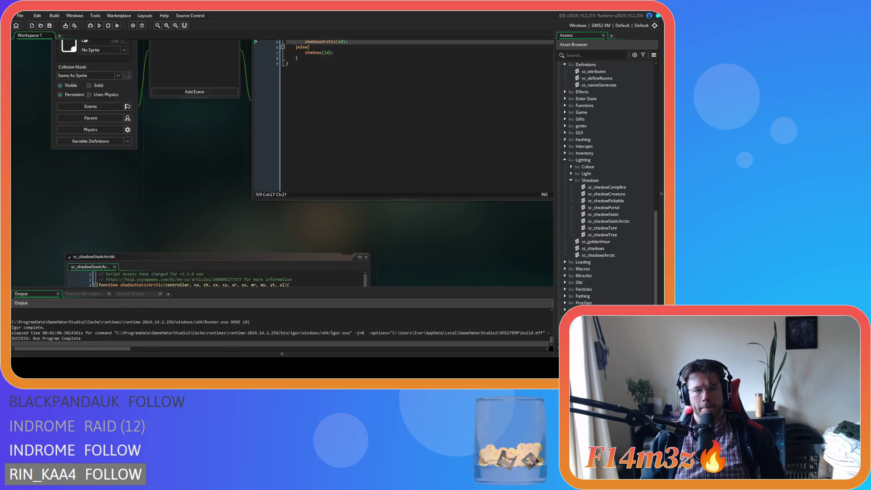
{"action": "scroll", "coordinate": [281, 163], "scroll_direction": "down", "scroll_amount": 5}
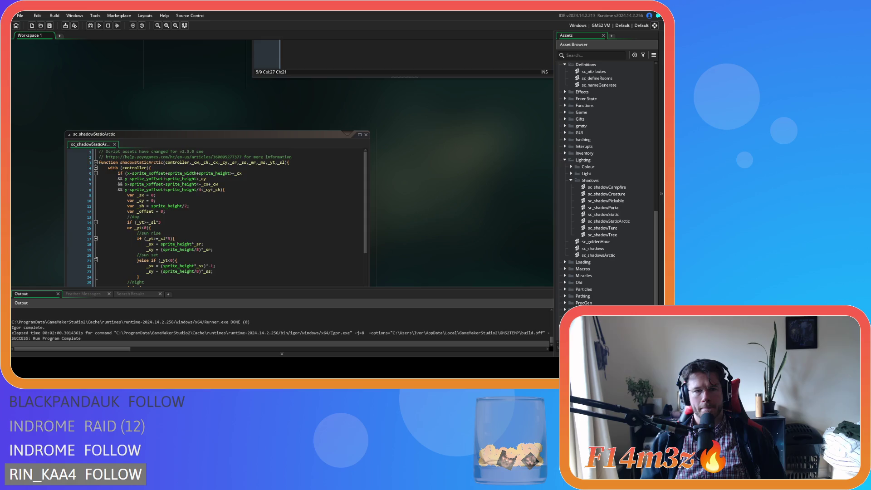
{"action": "scroll", "coordinate": [282, 163], "scroll_direction": "down", "scroll_amount": 2}
{"action": "scroll", "coordinate": [281, 164], "scroll_direction": "up", "scroll_amount": 5}
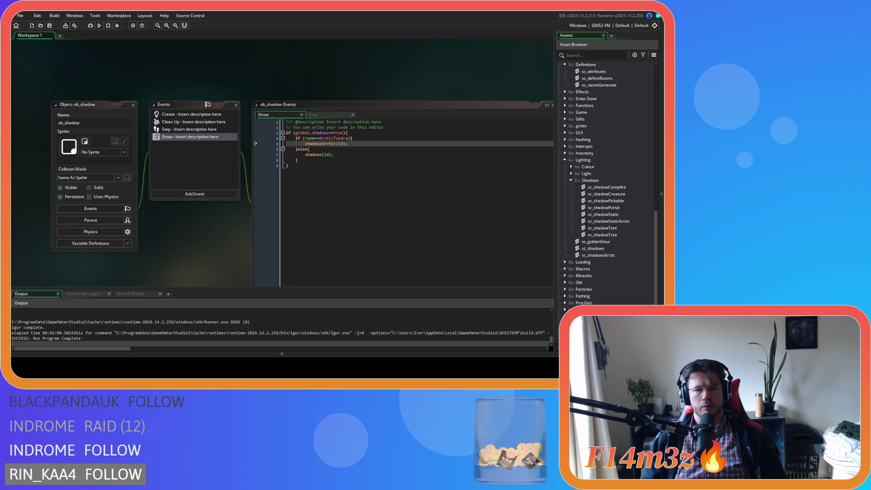
{"action": "scroll", "coordinate": [303, 174], "scroll_direction": "down", "scroll_amount": 1}
{"action": "scroll", "coordinate": [590, 86], "scroll_direction": "up", "scroll_amount": 9}
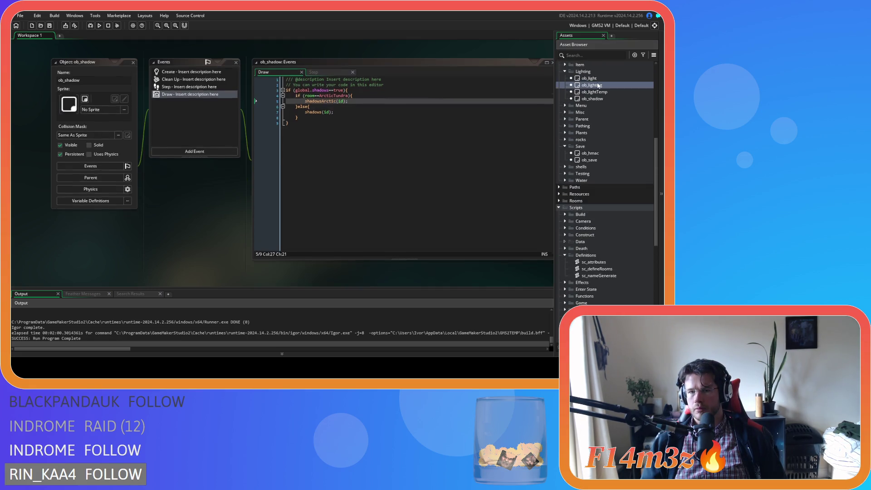
{"action": "double_click", "coordinate": [592, 85]}
{"action": "left_click", "coordinate": [252, 73]}
- Comment out the Spring season line, uncomment the Winter line, and rebuild
{"action": "left_click", "coordinate": [338, 212]}
{"action": "key", "text": "ctrl+k"}
{"action": "left_click", "coordinate": [346, 218]}
{"action": "key", "text": "ctrl+shift+k"}
{"action": "key", "text": "F5"}
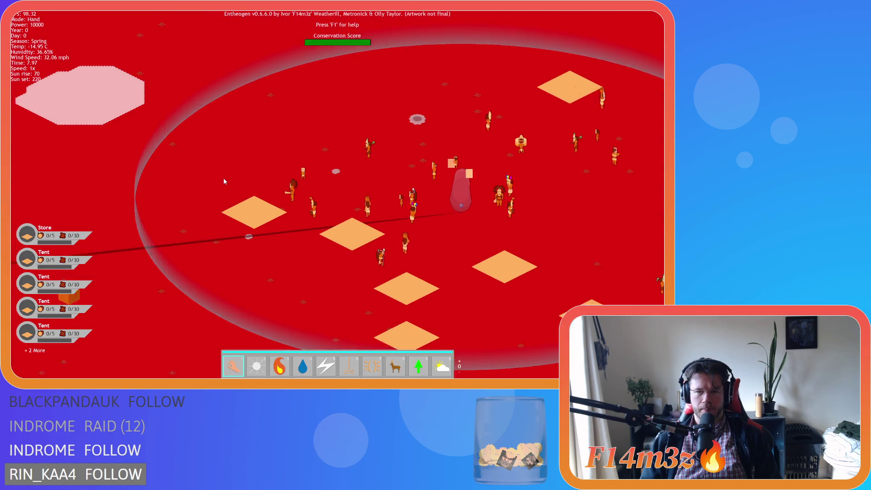
- Pan the camera from the shore past the circular settlement and river toward the cubes
{"action": "key", "text": "a"}
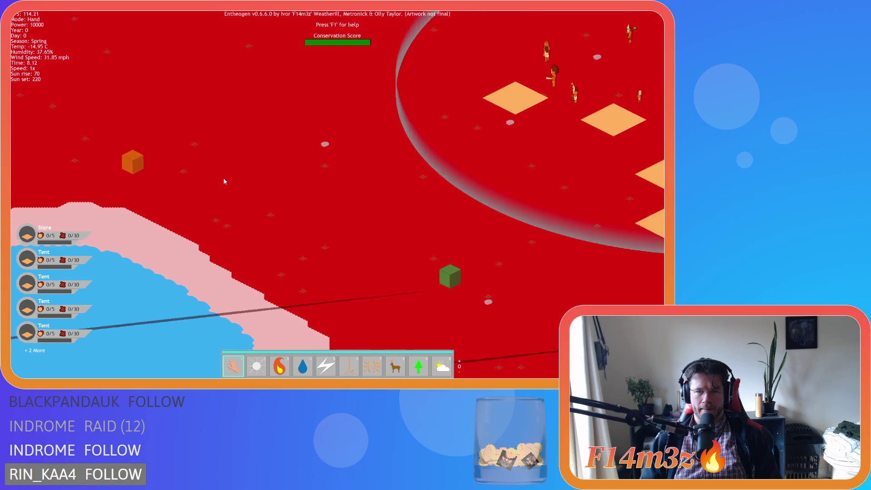
{"action": "key", "text": "d"}
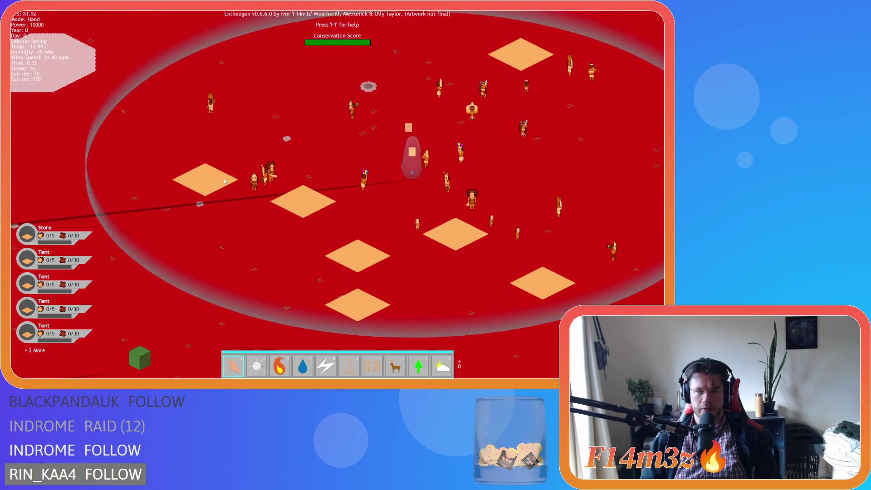
{"action": "key", "text": "w"}
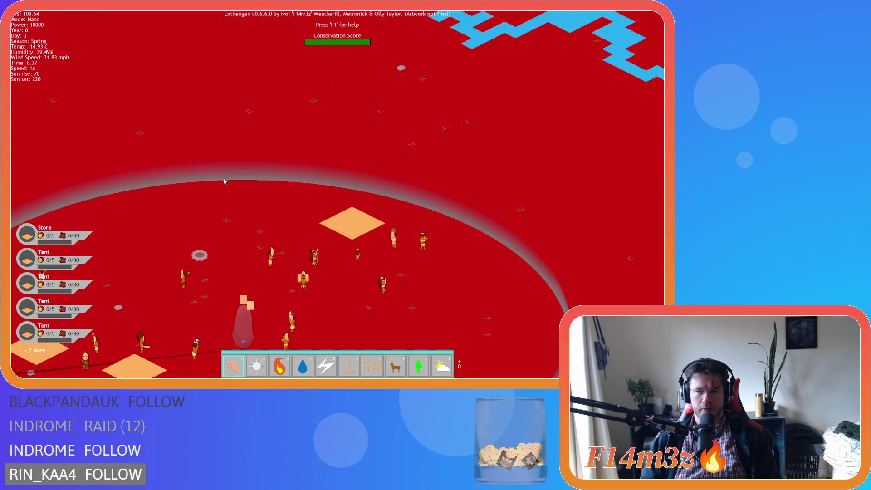
{"action": "key", "text": "d"}
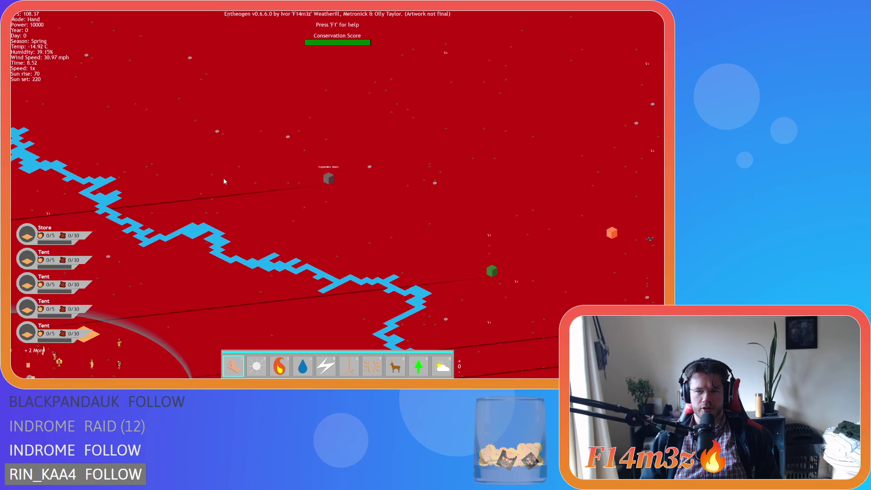
{"action": "key", "text": "s"}
{"action": "key", "text": "d"}
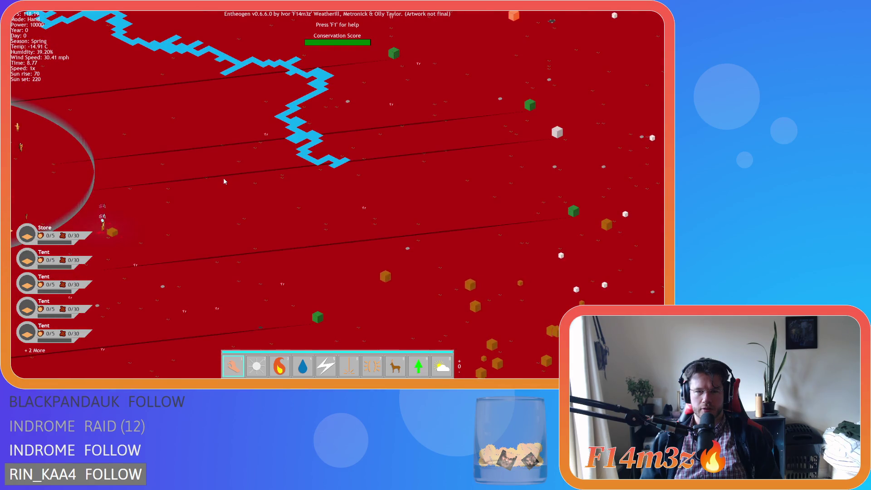
{"action": "key", "text": "d"}
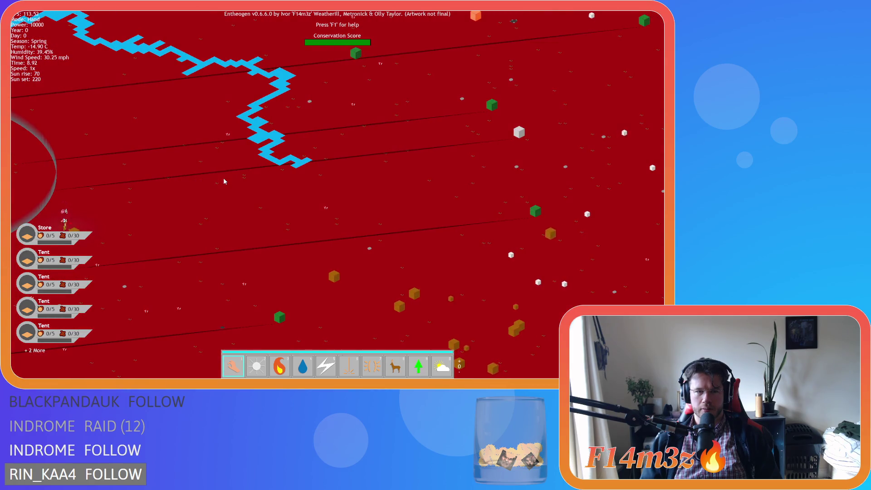
{"action": "key", "text": "d"}
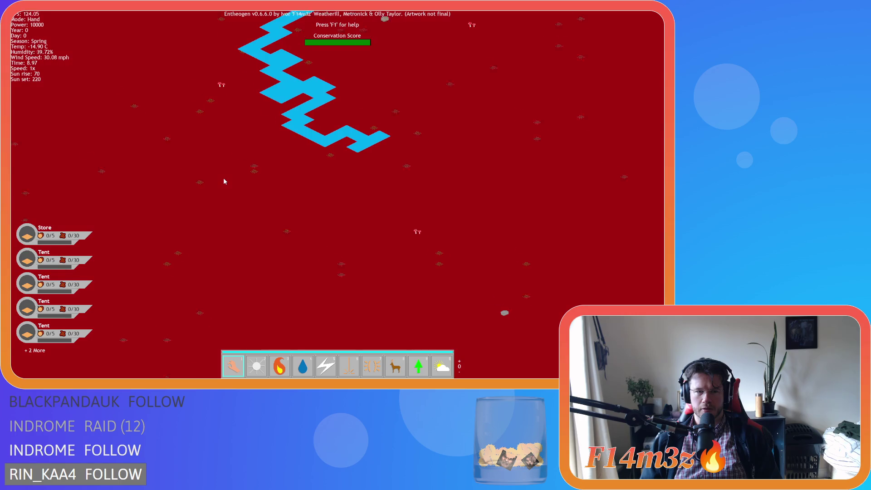
{"action": "key", "text": "s"}
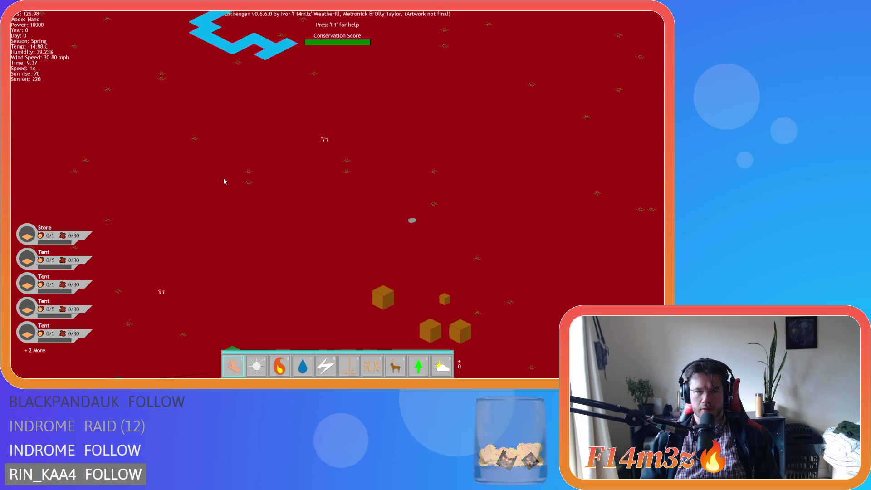
{"action": "key", "text": "d"}
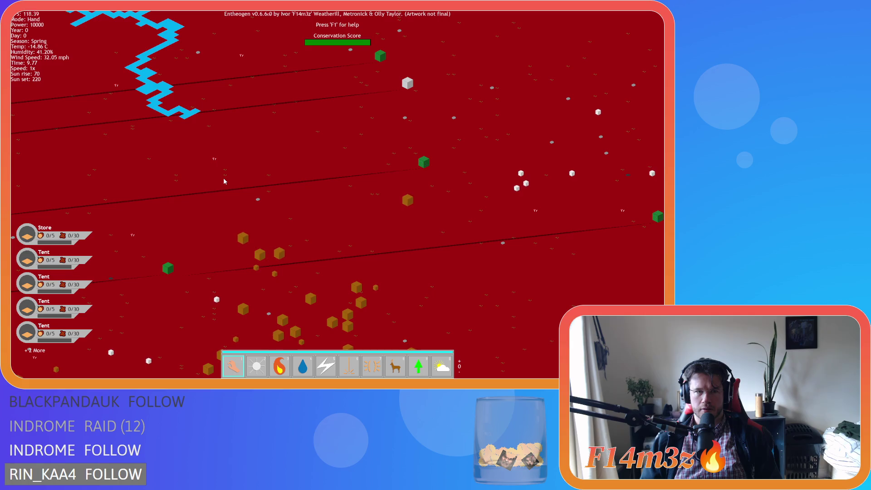
{"action": "key", "text": "s"}
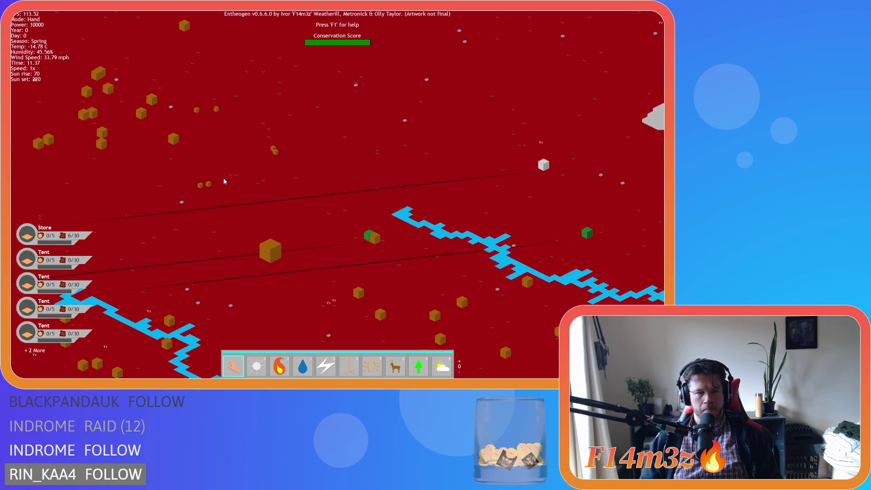
- Pan toward the store and water areas, zoom on the red land, then raise the quit prompt
{"action": "key", "text": "s"}
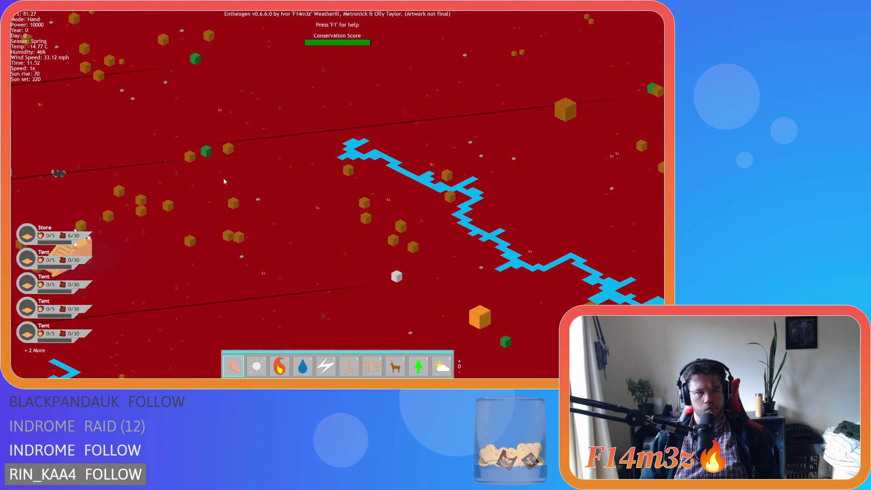
{"action": "key", "text": "a"}
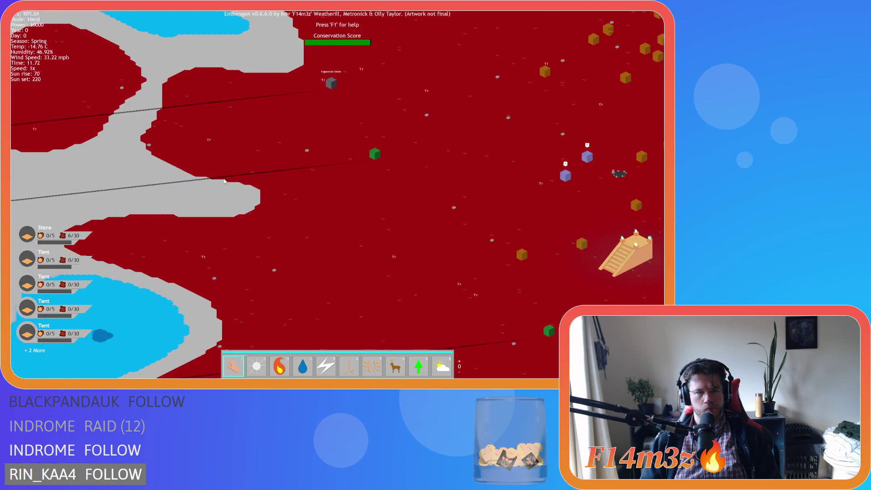
{"action": "key", "text": "w"}
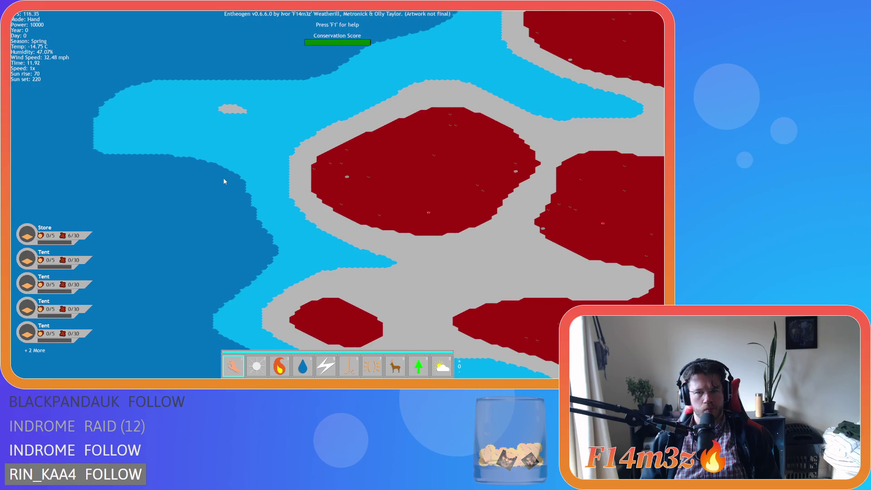
{"action": "key", "text": "d"}
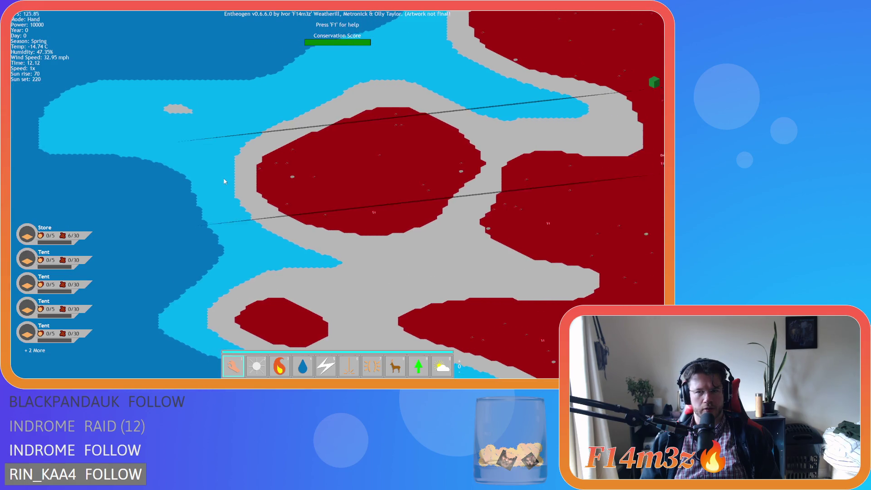
{"action": "key", "text": "a"}
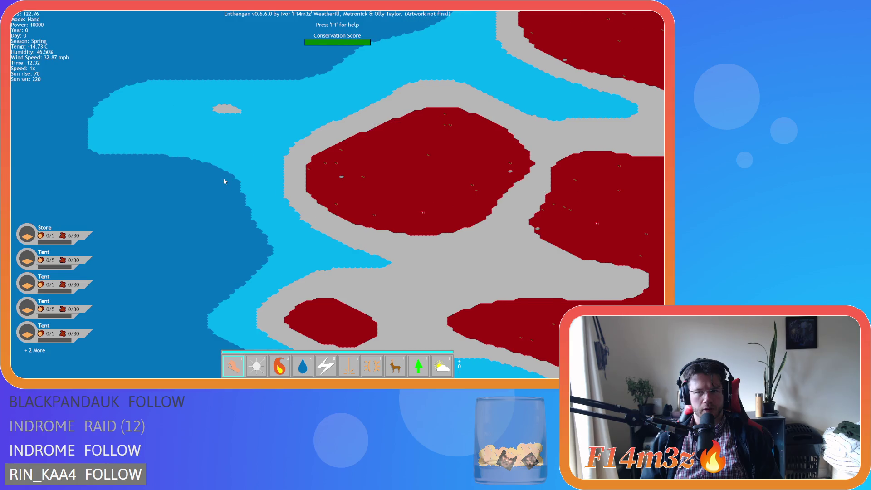
{"action": "scroll", "coordinate": [224, 181], "scroll_direction": "up", "scroll_amount": 3}
{"action": "key", "text": "d"}
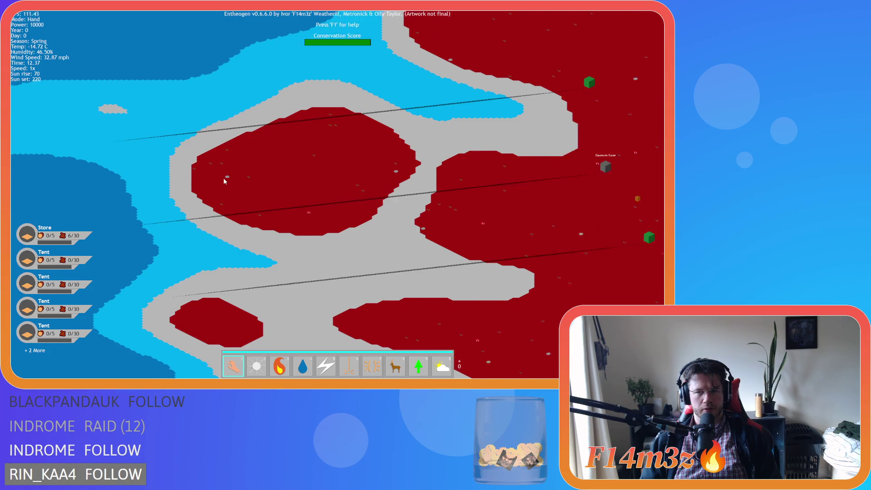
{"action": "scroll", "coordinate": [223, 181], "scroll_direction": "down", "scroll_amount": 5}
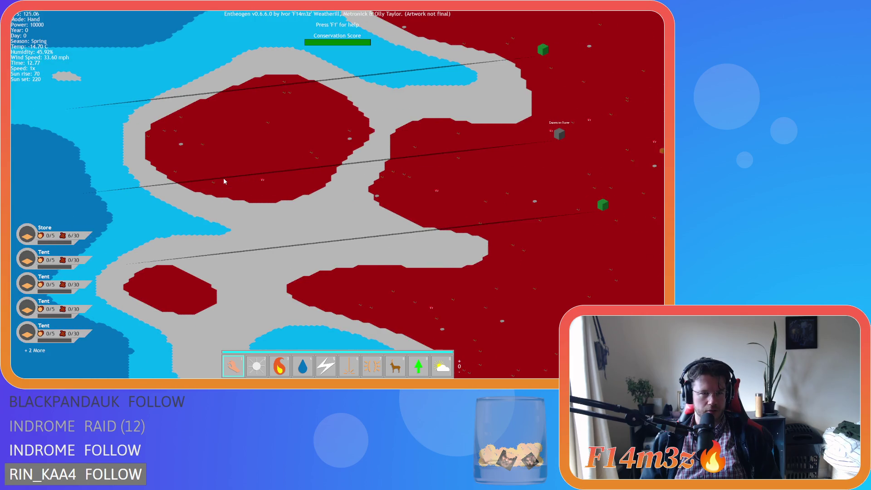
{"action": "key", "text": "d"}
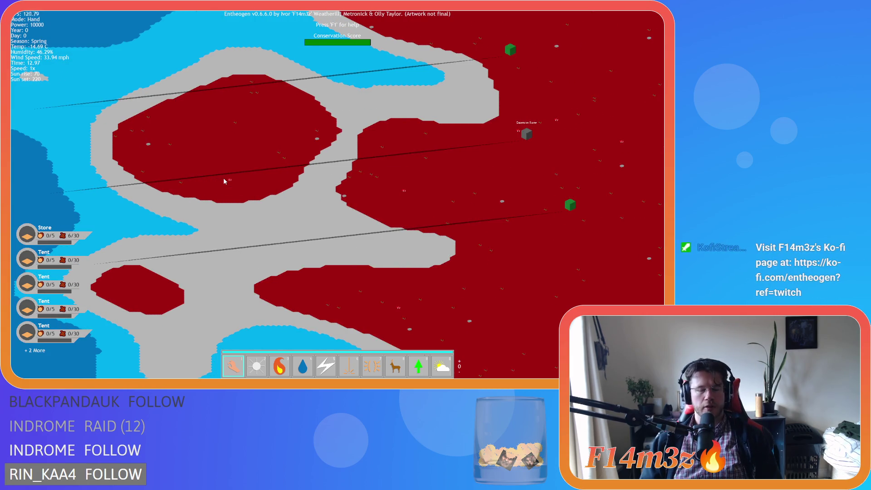
{"action": "key", "text": "Escape"}
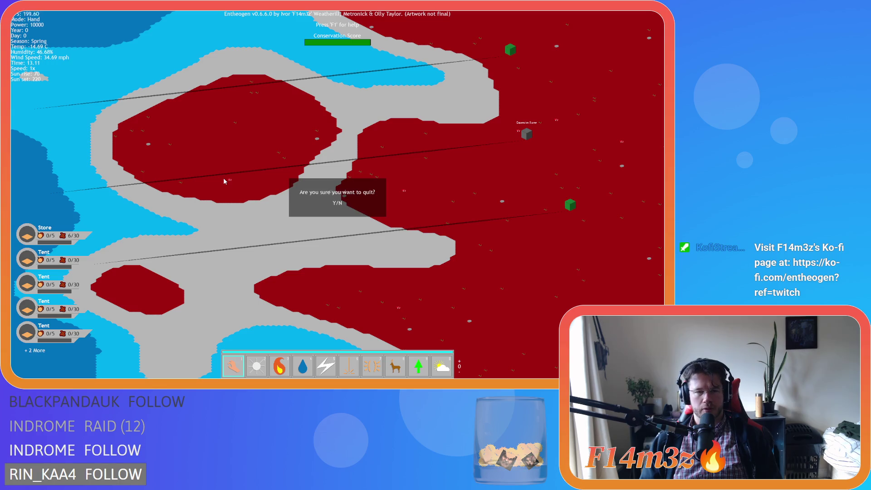
- Quit the game and read through the sc_shadowStaticArctic script
{"action": "key", "text": "y"}
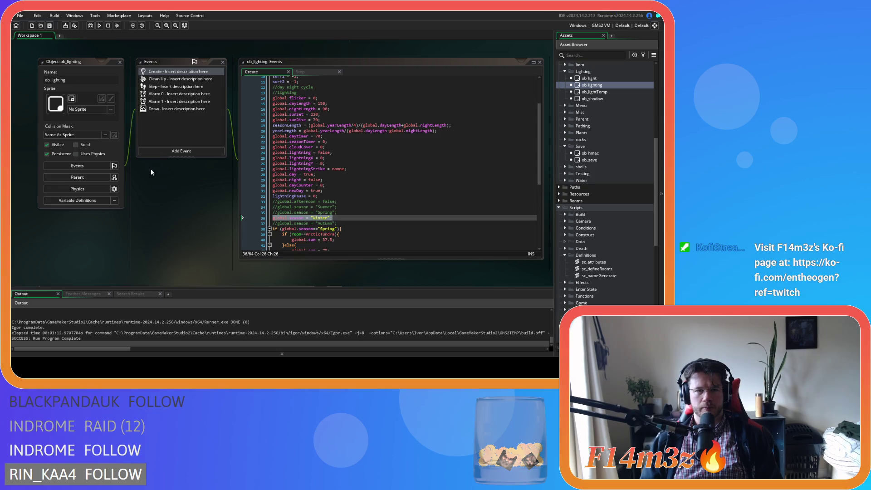
{"action": "scroll", "coordinate": [192, 189], "scroll_direction": "up", "scroll_amount": 5}
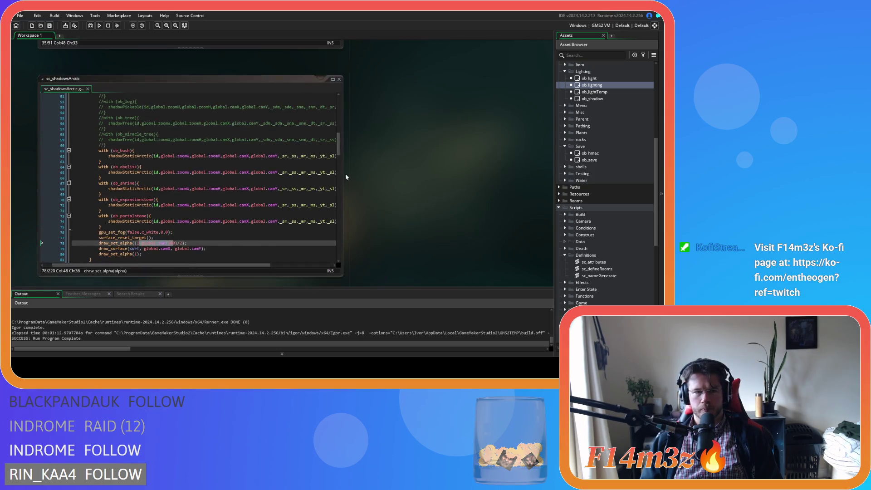
{"action": "scroll", "coordinate": [390, 174], "scroll_direction": "up", "scroll_amount": 5}
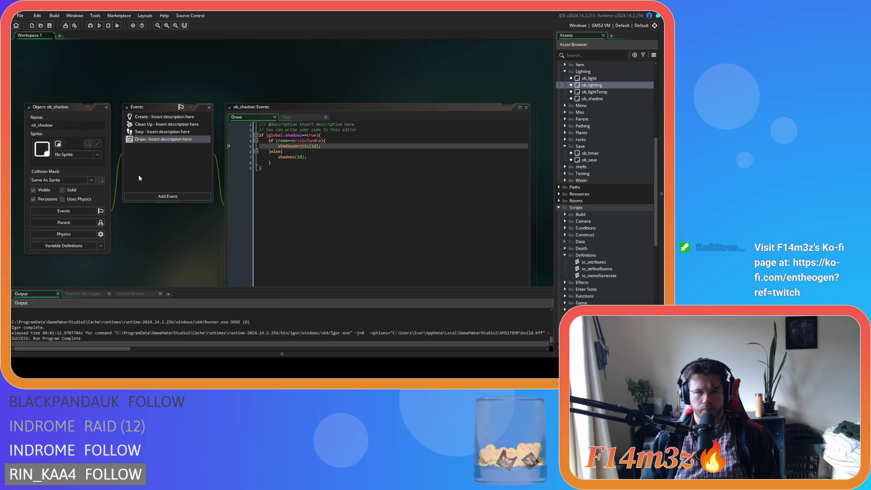
{"action": "scroll", "coordinate": [140, 178], "scroll_direction": "down", "scroll_amount": 6}
{"action": "scroll", "coordinate": [356, 163], "scroll_direction": "down", "scroll_amount": 1}
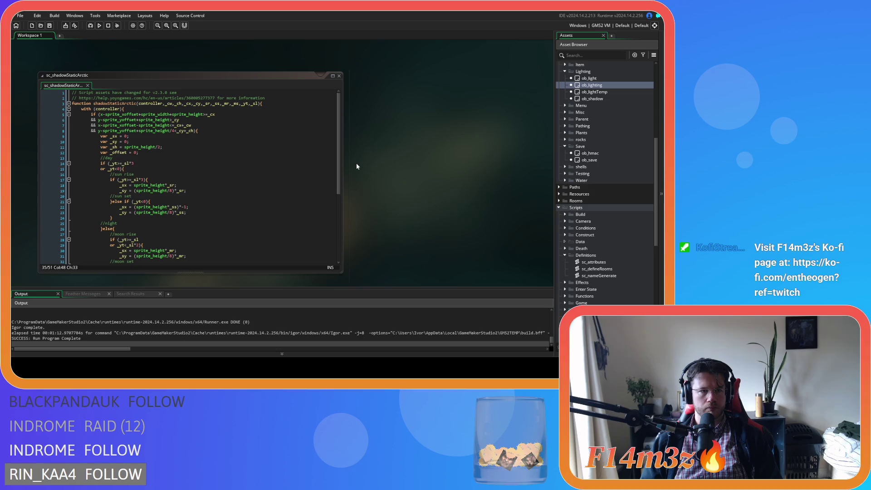
{"action": "left_click", "coordinate": [255, 152]}
{"action": "scroll", "coordinate": [256, 155], "scroll_direction": "down", "scroll_amount": 3}
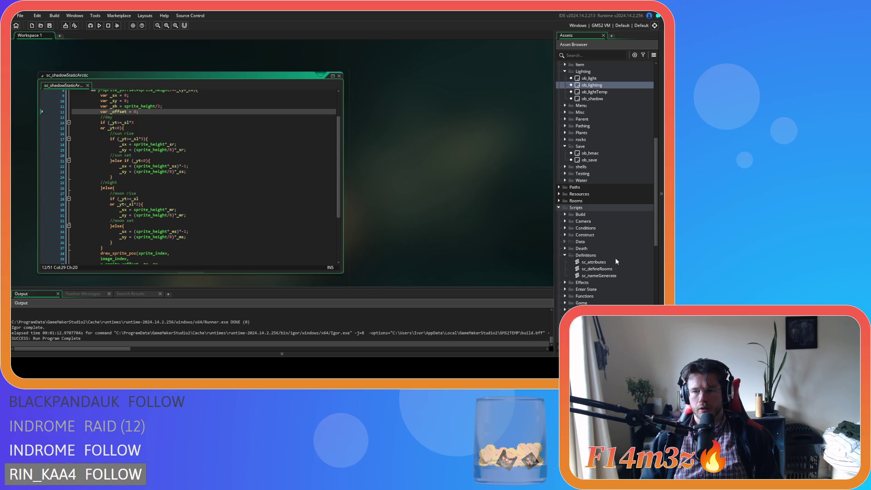
{"action": "scroll", "coordinate": [610, 268], "scroll_direction": "down", "scroll_amount": 6}
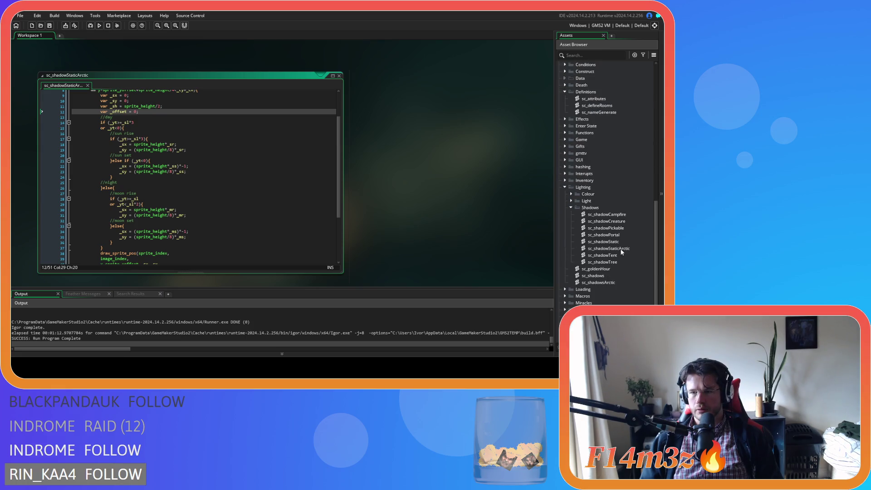
- Look over the sc_shadowStatic script, then close it
{"action": "double_click", "coordinate": [604, 242]}
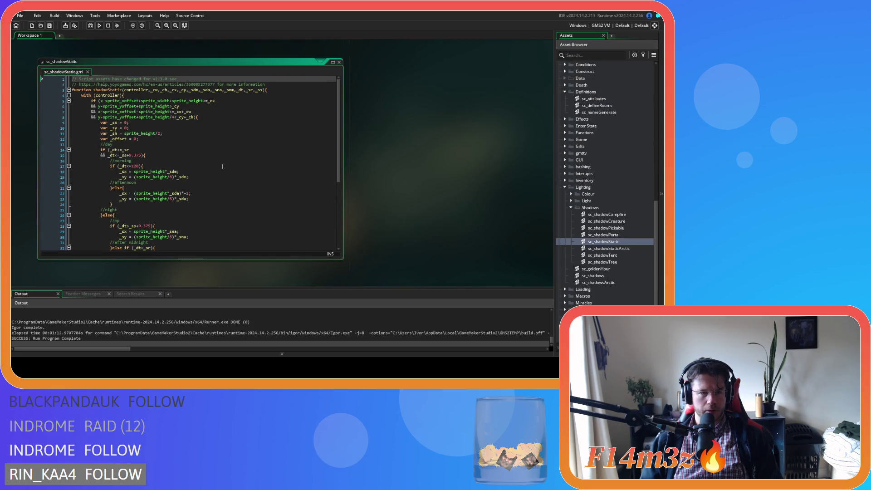
{"action": "scroll", "coordinate": [203, 174], "scroll_direction": "down", "scroll_amount": 3}
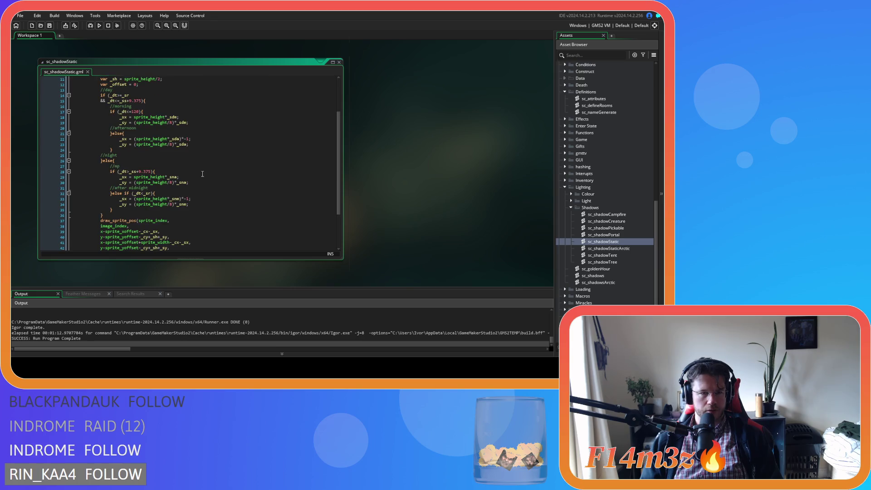
{"action": "scroll", "coordinate": [202, 173], "scroll_direction": "up", "scroll_amount": 3}
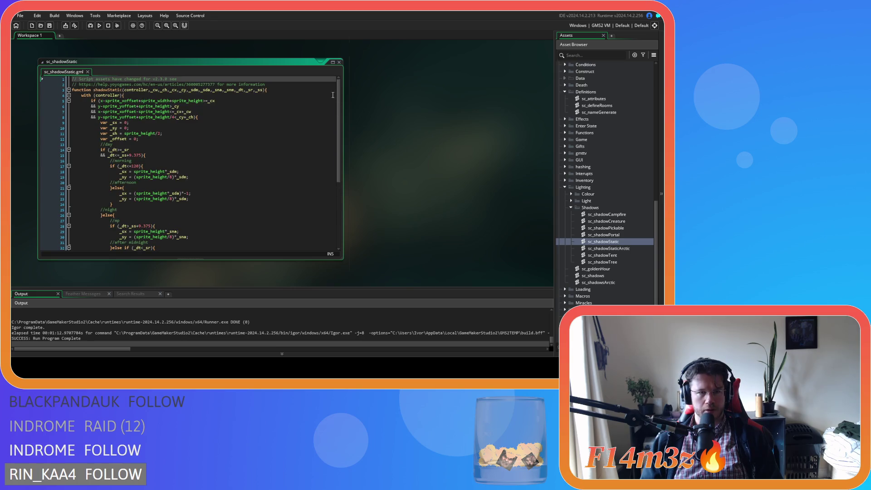
{"action": "left_click", "coordinate": [340, 62]}
- Examine the _sna and _sde calculations in sc_shadows, then bring up sc_shadowsArctic
{"action": "double_click", "coordinate": [593, 276]}
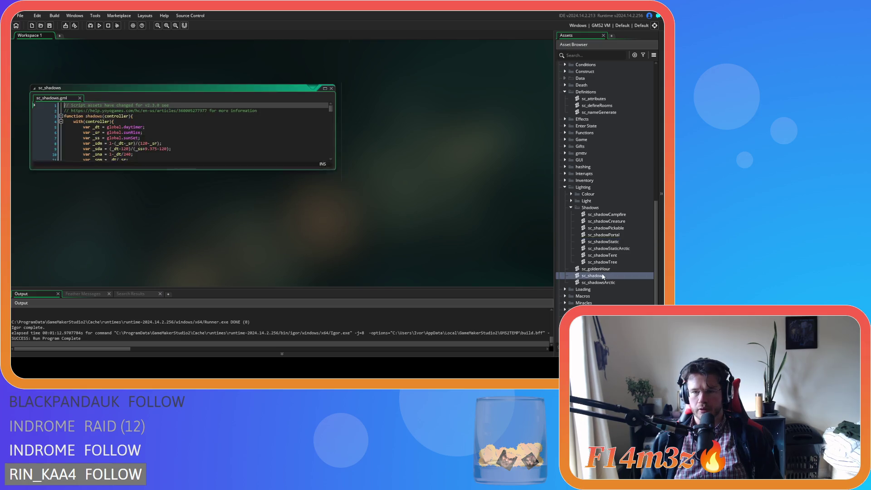
{"action": "left_click", "coordinate": [256, 128]}
{"action": "scroll", "coordinate": [256, 135], "scroll_direction": "down", "scroll_amount": 2}
{"action": "scroll", "coordinate": [256, 136], "scroll_direction": "up", "scroll_amount": 1}
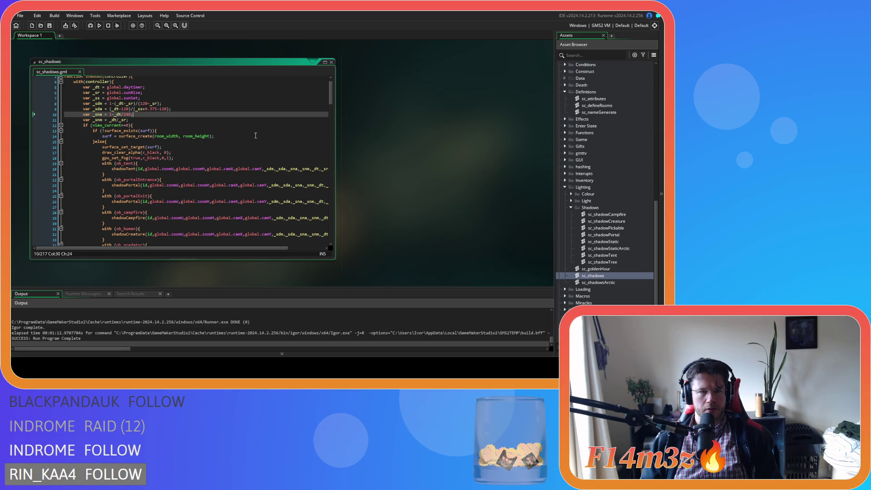
{"action": "left_click", "coordinate": [251, 103]}
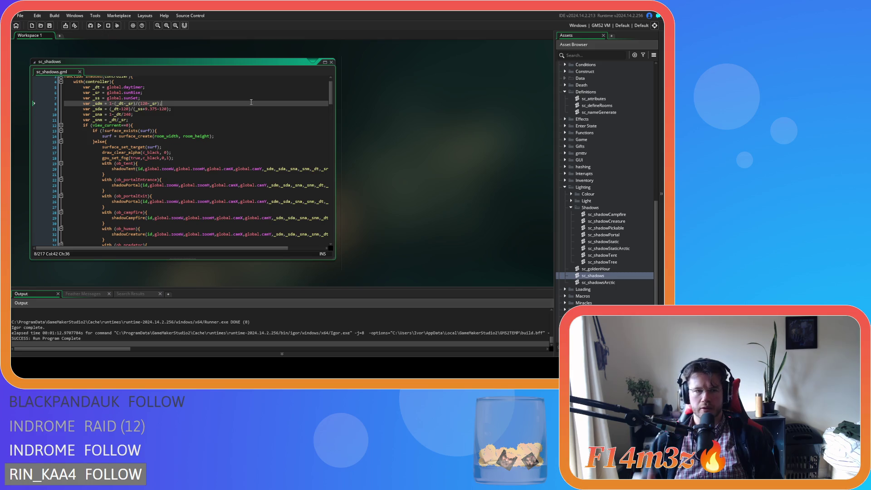
{"action": "scroll", "coordinate": [385, 148], "scroll_direction": "up", "scroll_amount": 5}
{"action": "scroll", "coordinate": [385, 157], "scroll_direction": "up", "scroll_amount": 2}
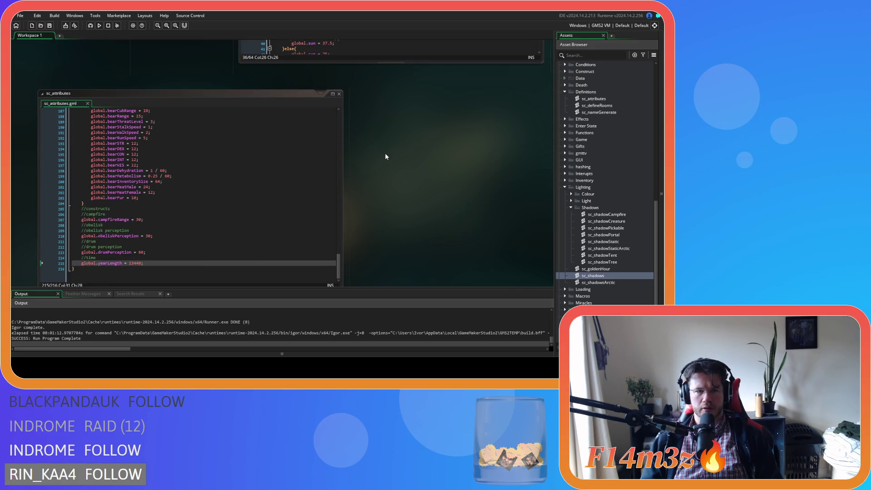
{"action": "double_click", "coordinate": [599, 282]}
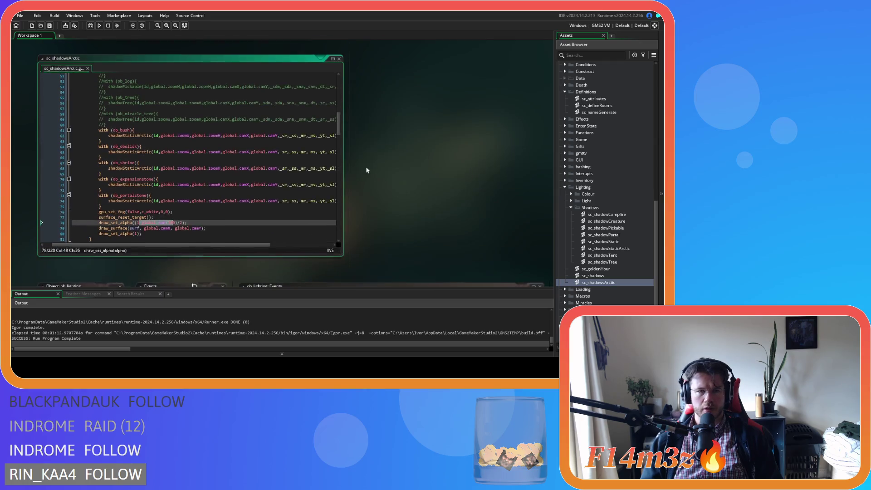
- Rewrite sc_shadowsArctic line 7 as var _sr = (_yt-42)/14; and rebuild the game
{"action": "scroll", "coordinate": [214, 171], "scroll_direction": "up", "scroll_amount": 10}
{"action": "left_click", "coordinate": [101, 112]}
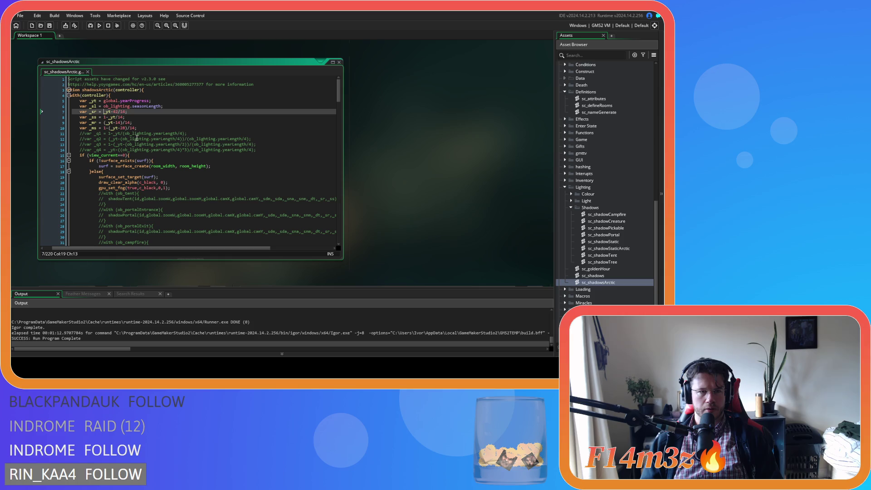
{"action": "type", "text": "1-("}
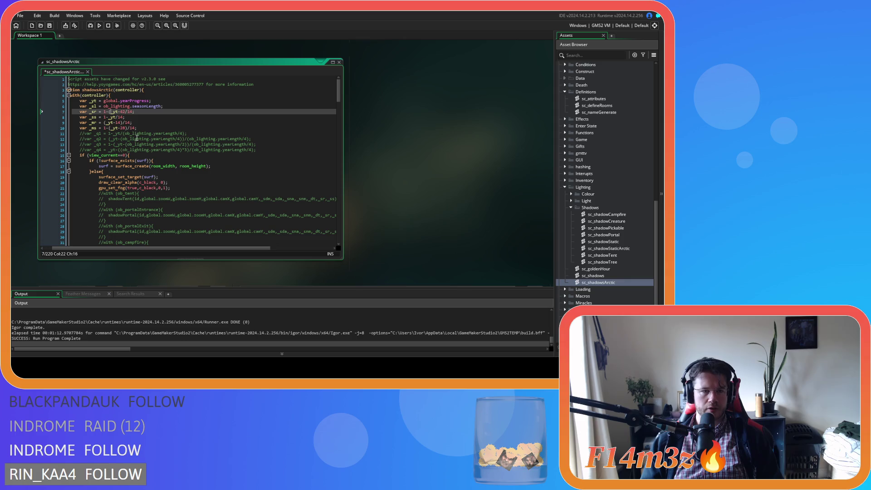
{"action": "type", "text": ")"}
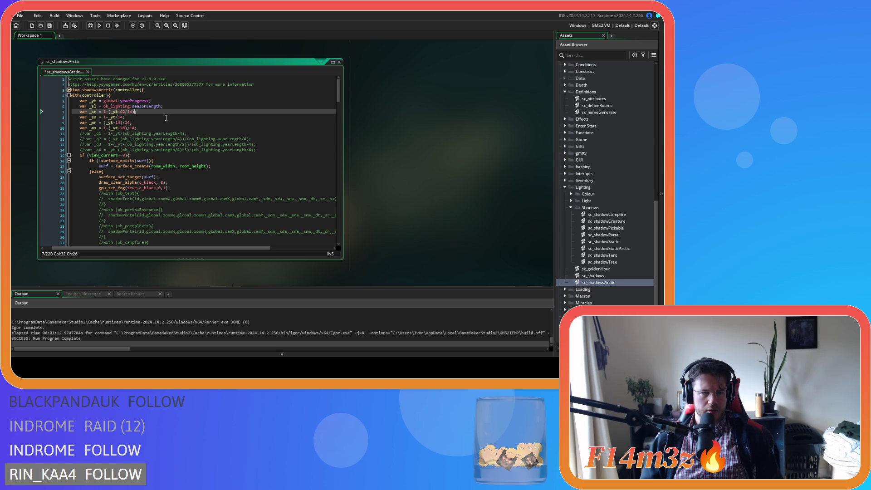
{"action": "key", "text": "BackSpace"}
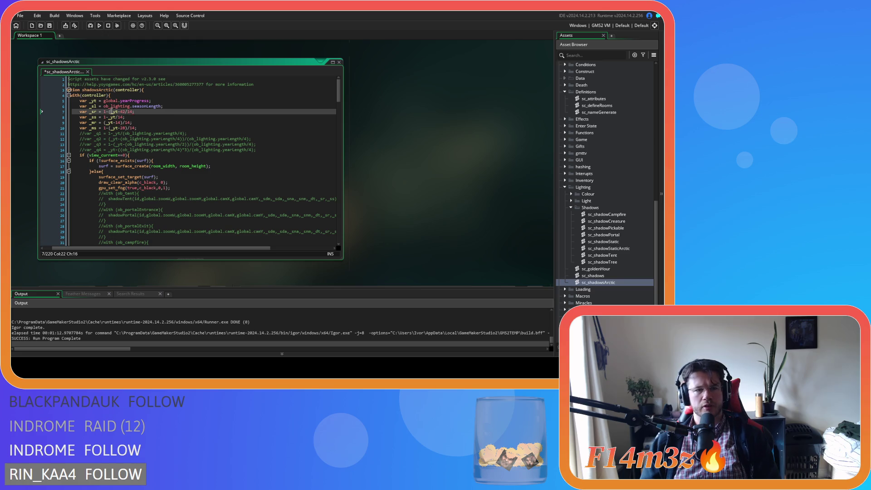
{"action": "left_click", "coordinate": [123, 112]}
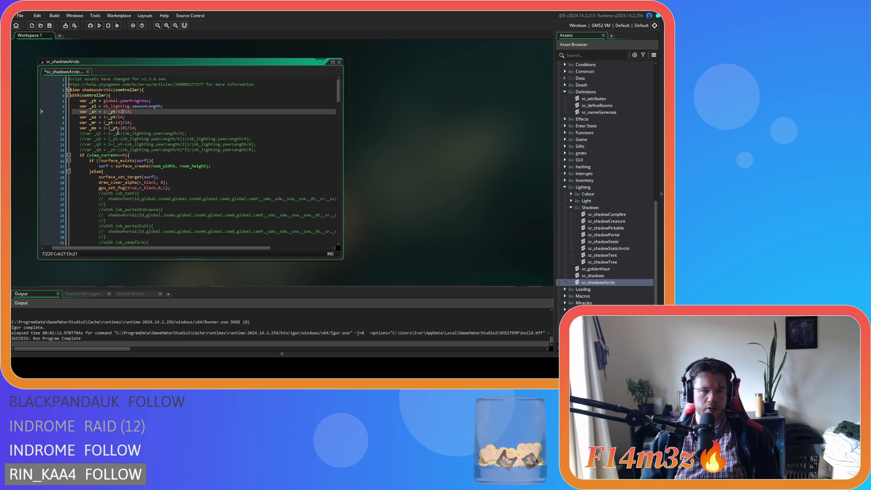
{"action": "key", "text": "BackSpace"}
{"action": "key", "text": "BackSpace"}
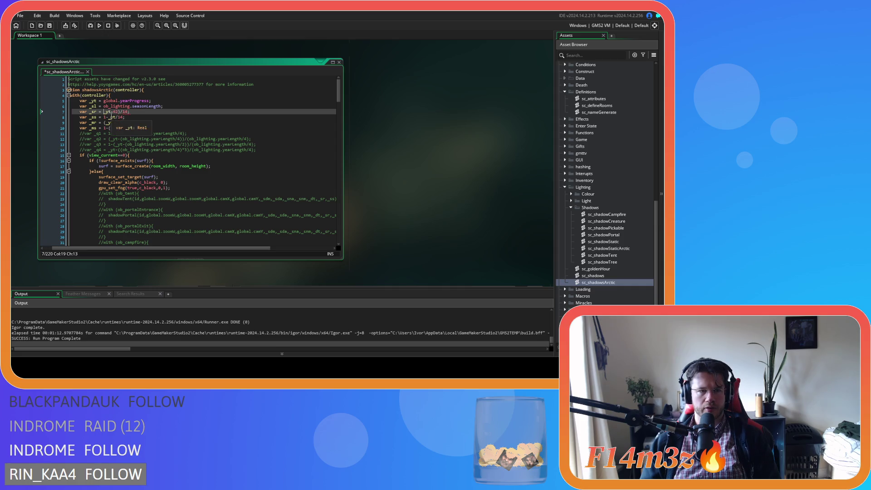
{"action": "key", "text": "Left"}
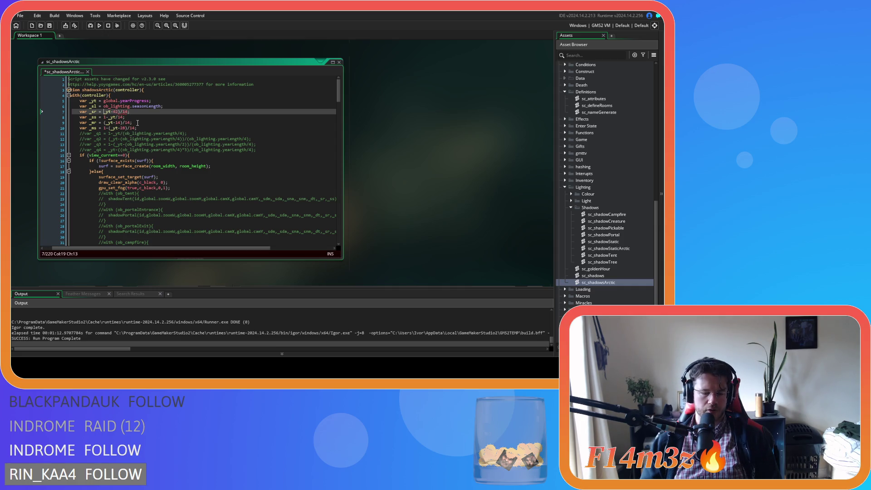
{"action": "left_click", "coordinate": [121, 113], "text": "shift"}
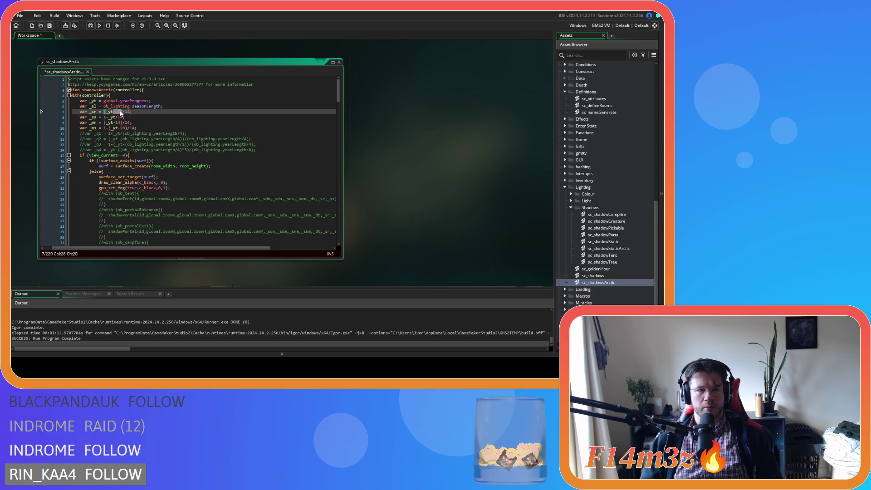
{"action": "key", "text": "shift+Right"}
{"action": "key", "text": "shift+Right"}
{"action": "key", "text": "shift+Right"}
{"action": "left_click", "coordinate": [148, 119]}
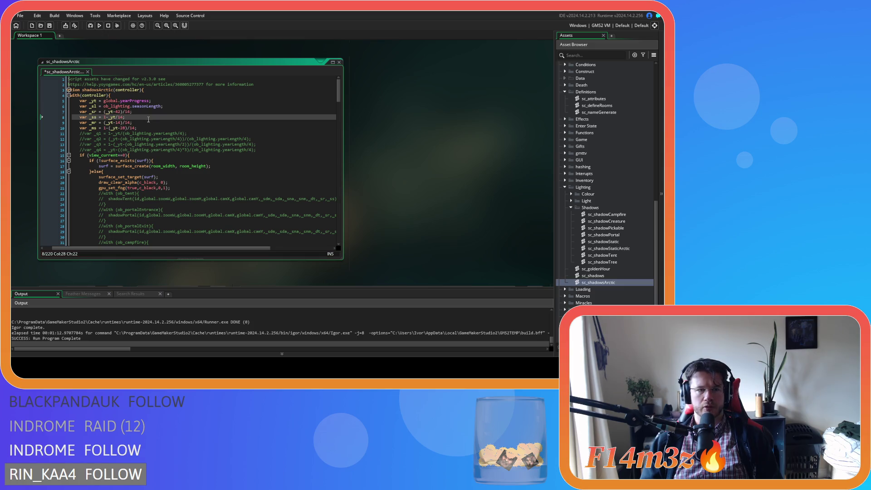
{"action": "key", "text": "F5"}
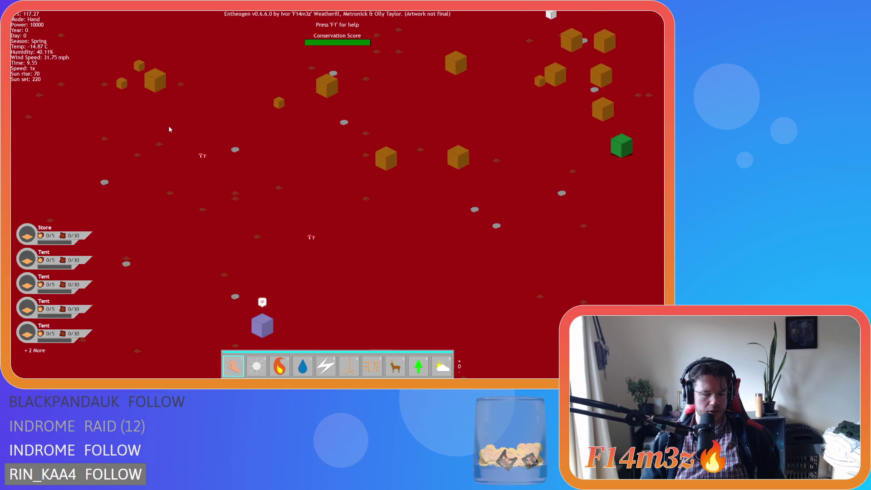
{"action": "key", "text": "Escape"}
{"action": "key", "text": "Return"}
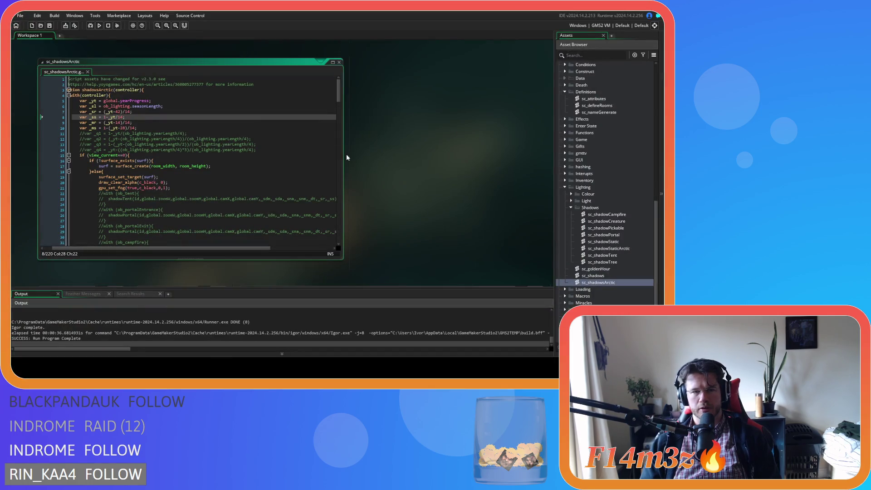
- In ob_gui's Draw GUI, duplicate the sun rise/set lines 125–128 and comment out the originals
{"action": "scroll", "coordinate": [617, 164], "scroll_direction": "up", "scroll_amount": 7}
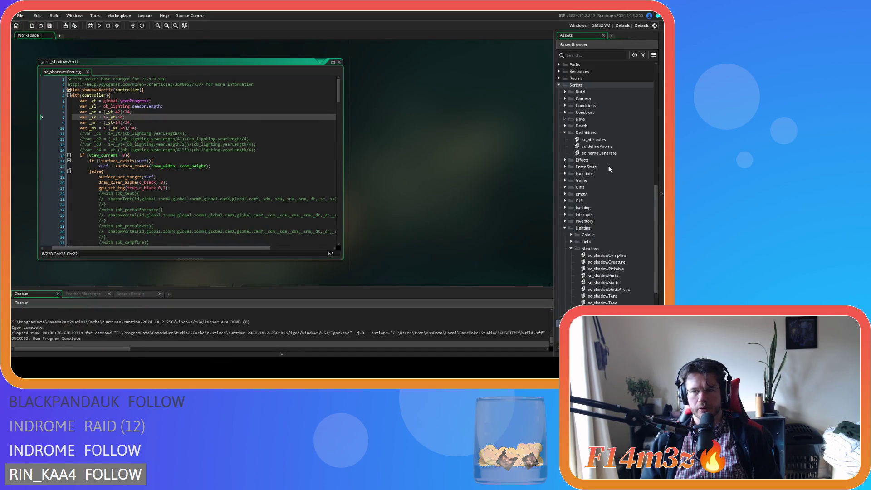
{"action": "scroll", "coordinate": [599, 166], "scroll_direction": "up", "scroll_amount": 7}
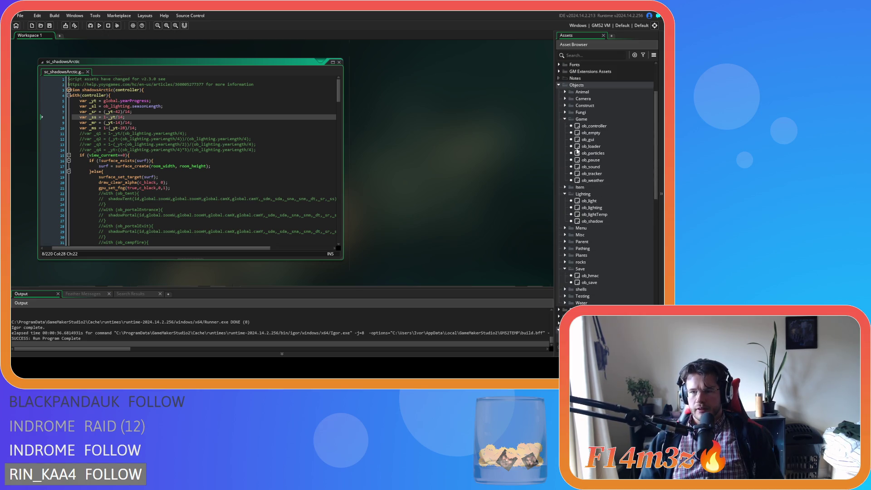
{"action": "double_click", "coordinate": [588, 140]}
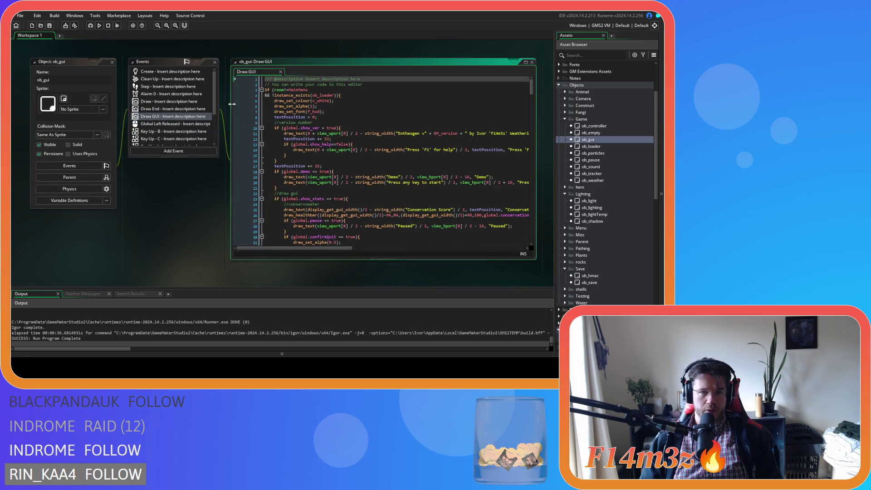
{"action": "mouse_move", "coordinate": [532, 89]}
{"action": "left_mouse_down"}
{"action": "mouse_move", "coordinate": [532, 149]}
{"action": "mouse_move", "coordinate": [534, 143]}
{"action": "left_mouse_up"}
{"action": "mouse_move", "coordinate": [442, 162]}
{"action": "left_mouse_down"}
{"action": "mouse_move", "coordinate": [318, 157]}
{"action": "mouse_move", "coordinate": [282, 146]}
{"action": "left_mouse_up"}
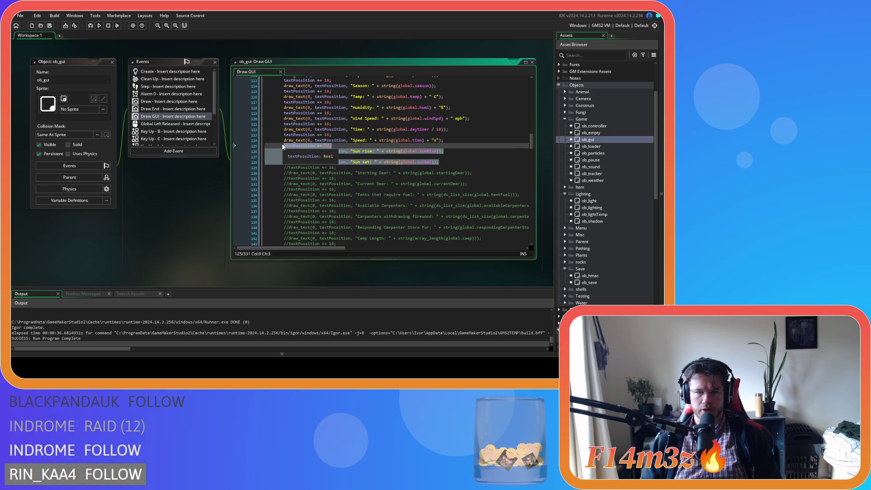
{"action": "key", "text": "ctrl+d"}
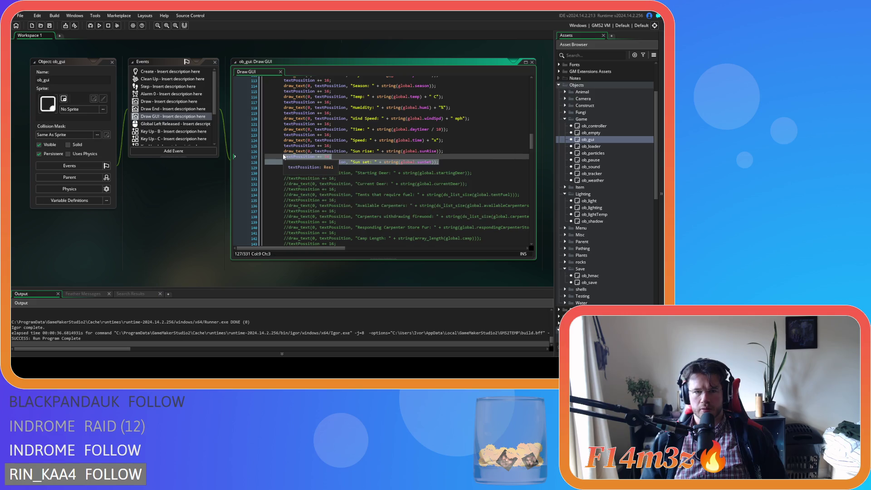
{"action": "mouse_move", "coordinate": [441, 163]}
{"action": "left_mouse_down"}
{"action": "mouse_move", "coordinate": [278, 141]}
{"action": "mouse_move", "coordinate": [283, 149]}
{"action": "left_mouse_up"}
{"action": "key", "text": "ctrl+k"}
- Change the copied Sun set line to show "Year progress" with global.yearProgress, then save and run
{"action": "left_click", "coordinate": [354, 167]}
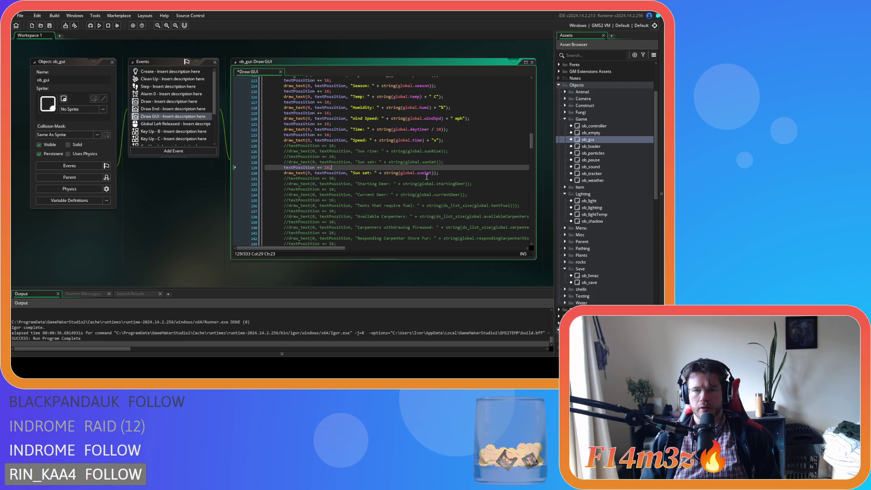
{"action": "double_click", "coordinate": [356, 172]}
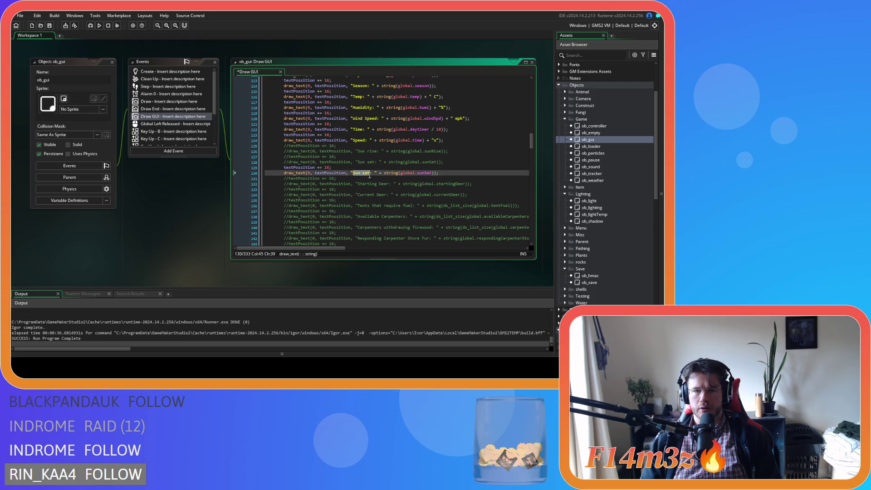
{"action": "type", "text": "Year progress"}
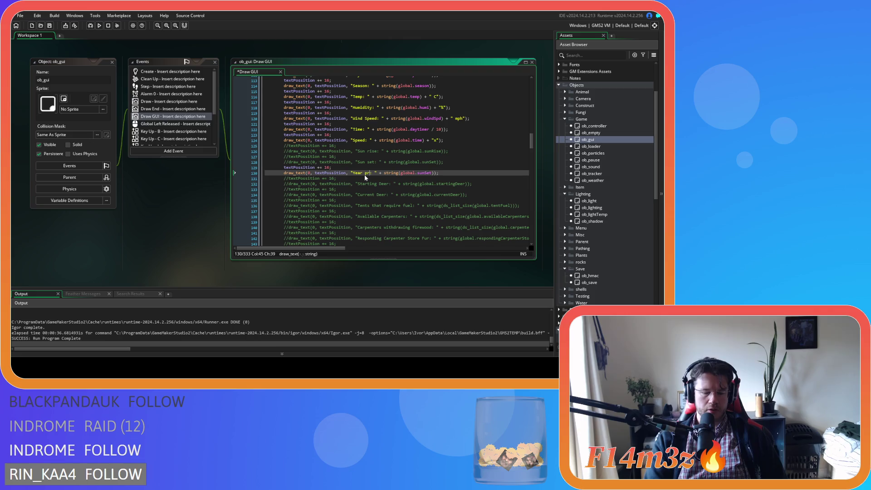
{"action": "double_click", "coordinate": [437, 173]}
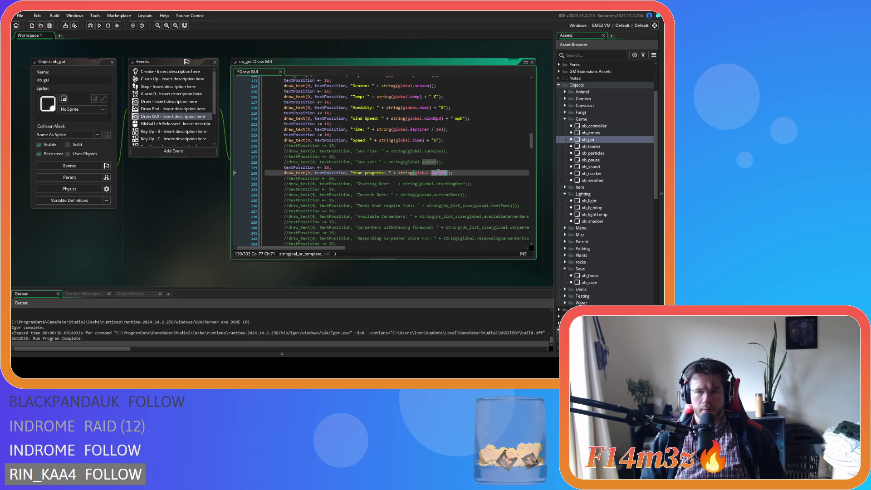
{"action": "type", "text": "year"}
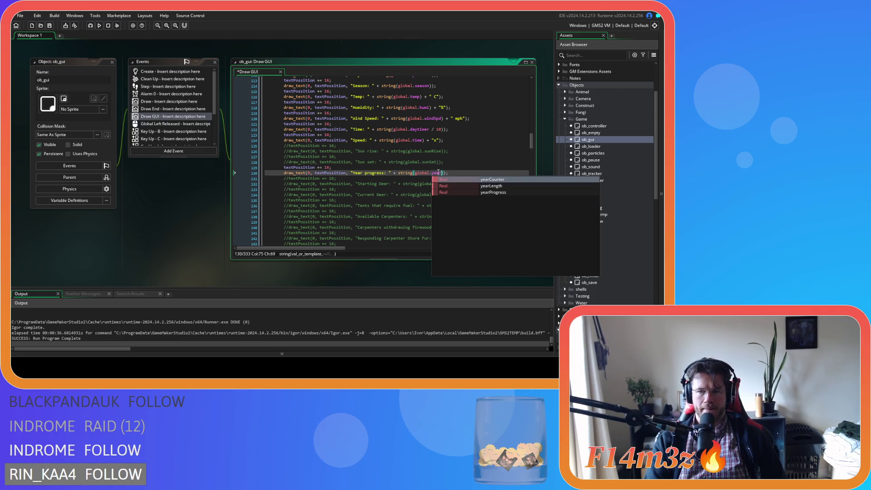
{"action": "key", "text": "Down"}
{"action": "key", "text": "Down"}
{"action": "key", "text": "Return"}
{"action": "left_click", "coordinate": [504, 173]}
{"action": "key", "text": "F5"}
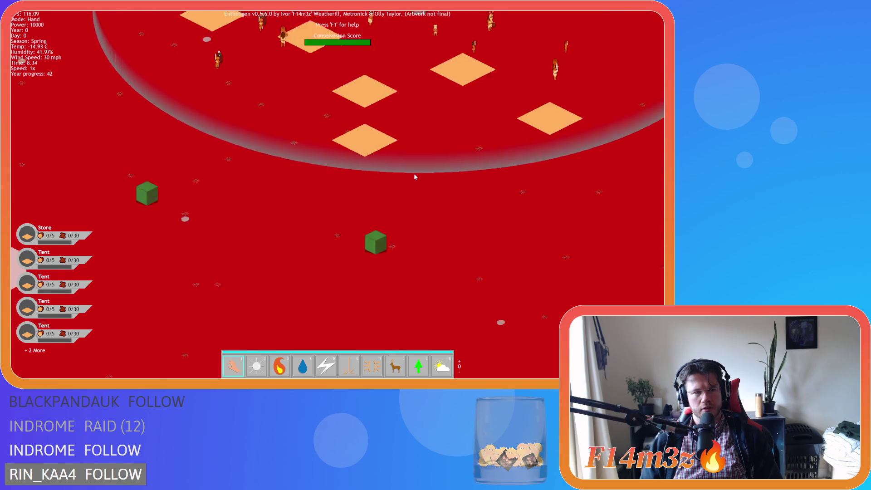
- Switch the game speed between 1x, 4x and 8x, finishing at 8x, while Year progress stays 42
{"action": "key", "text": "plus"}
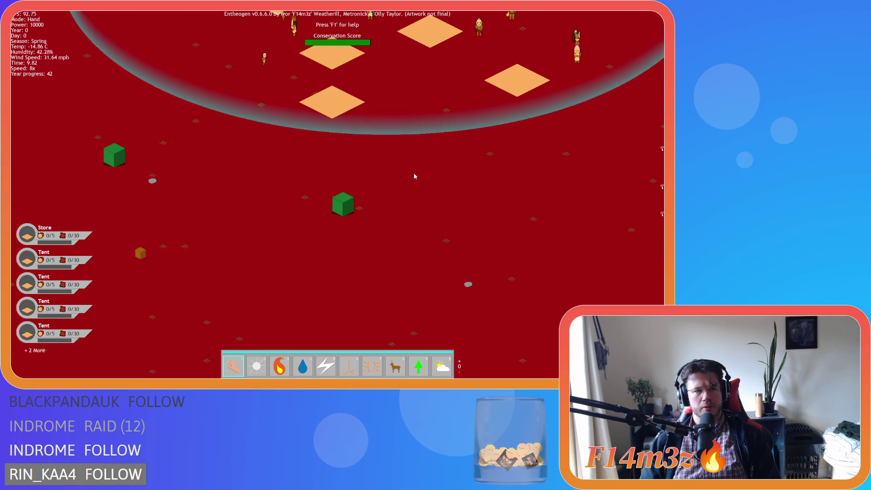
{"action": "key", "text": "minus"}
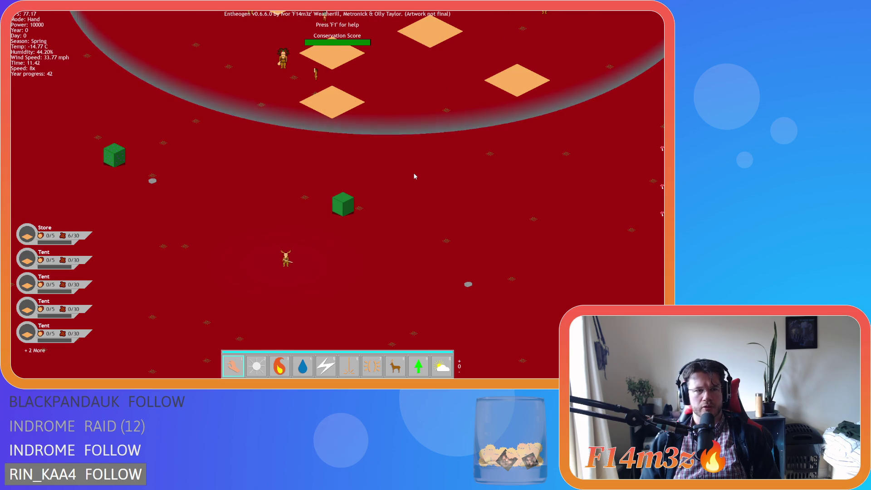
{"action": "key", "text": "minus"}
{"action": "key", "text": "minus"}
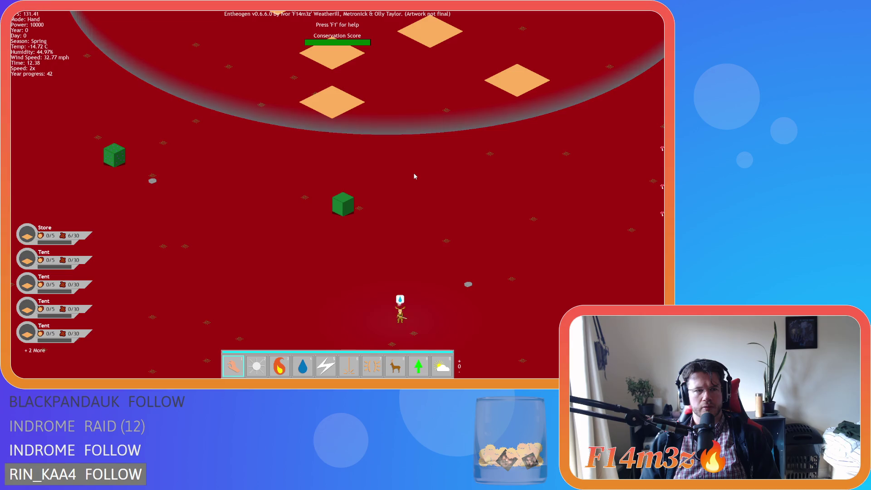
{"action": "key", "text": "plus"}
{"action": "key", "text": "plus"}
{"action": "key", "text": "plus"}
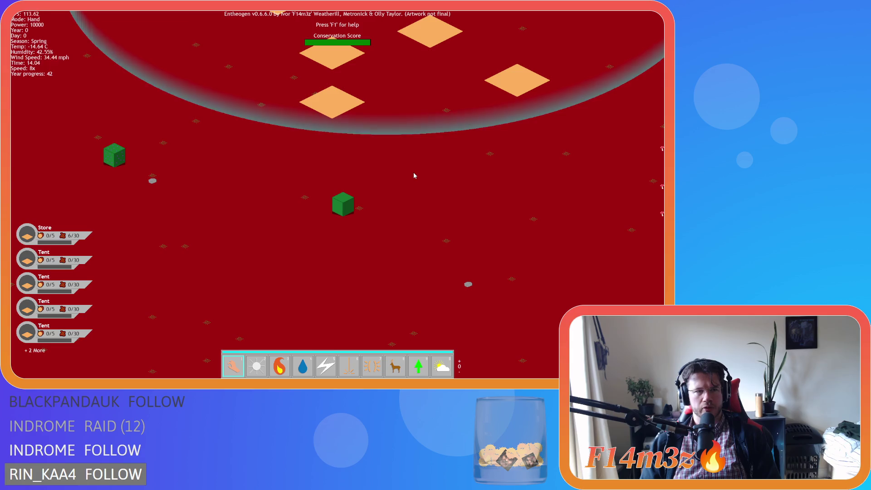